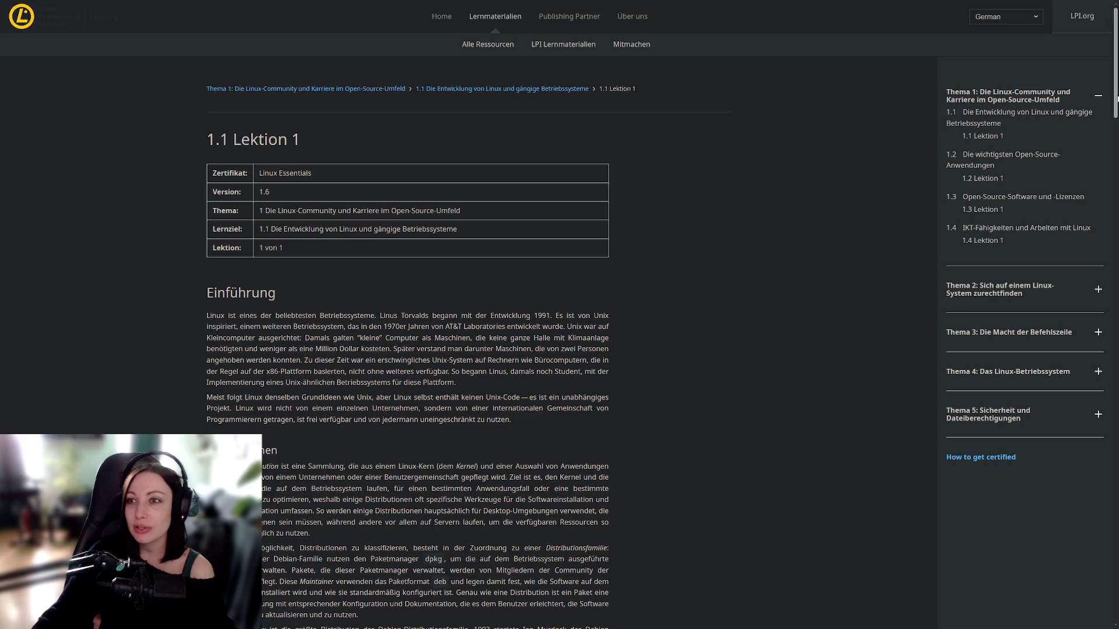
# Step: Scroll to the end of lesson 1.1 and continue to 1.2 Lektion 1, 'Die wichtigsten Open-Source-Anwendungen'
pyautogui.moveTo(1114, 100); pyautogui.dragTo(1115, 571)
pyautogui.click(254, 350)
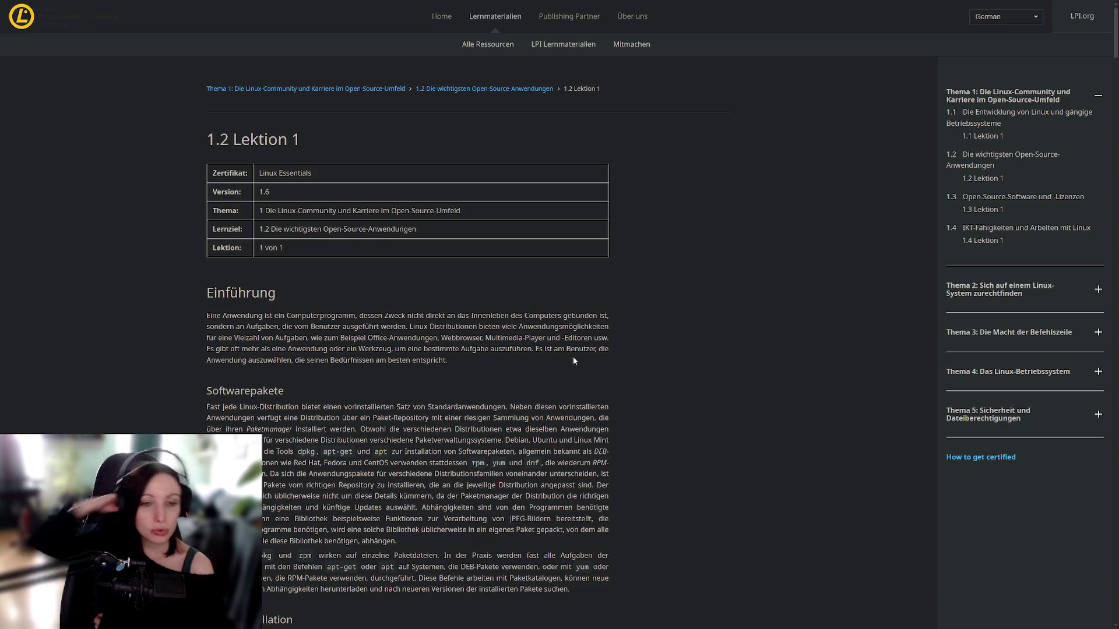
pyautogui.scroll(-3, 324, 350)
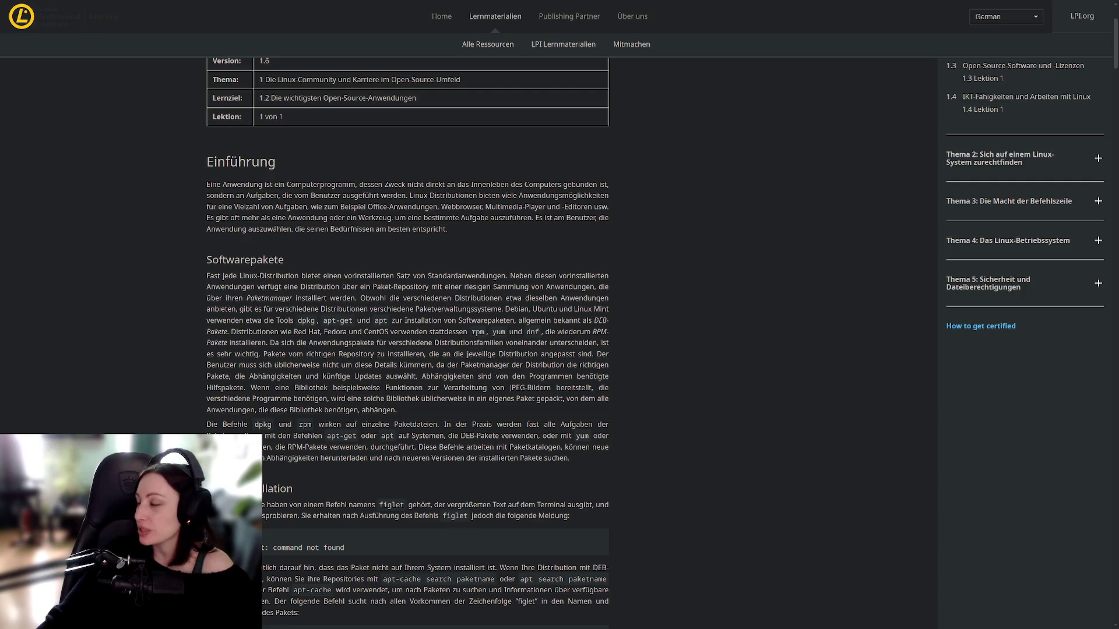
pyautogui.scroll(3, 265, 229)
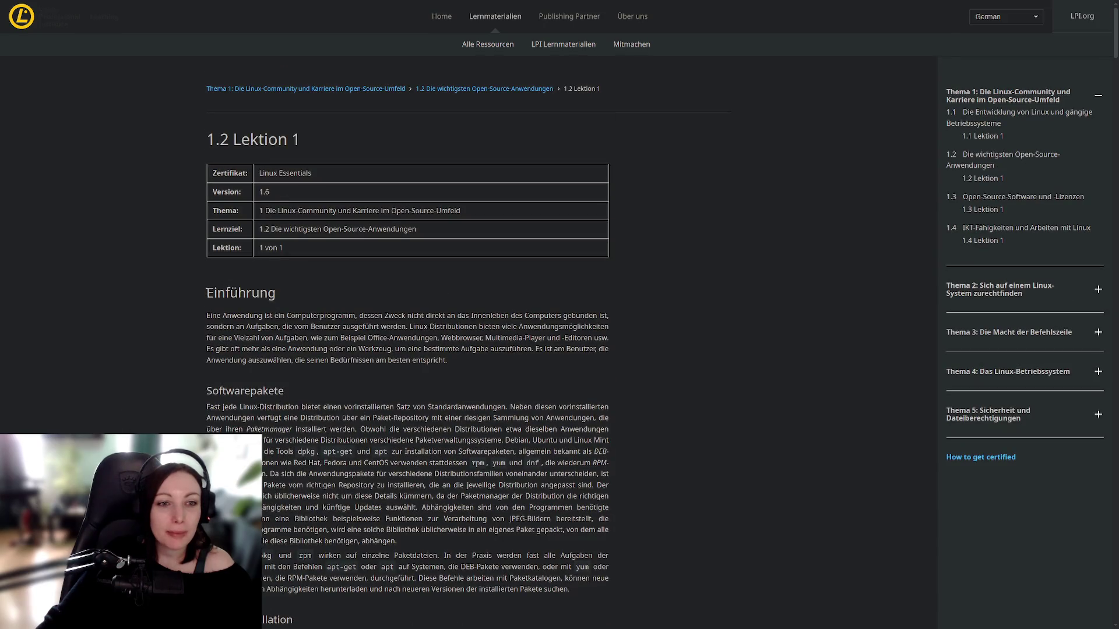
# Step: Open the Einführung text in Chrome's reading mode and play it aloud, pausing at 'Webbrowser'
pyautogui.moveTo(207, 293); pyautogui.dragTo(337, 382)
pyautogui.rightClick(231, 313)
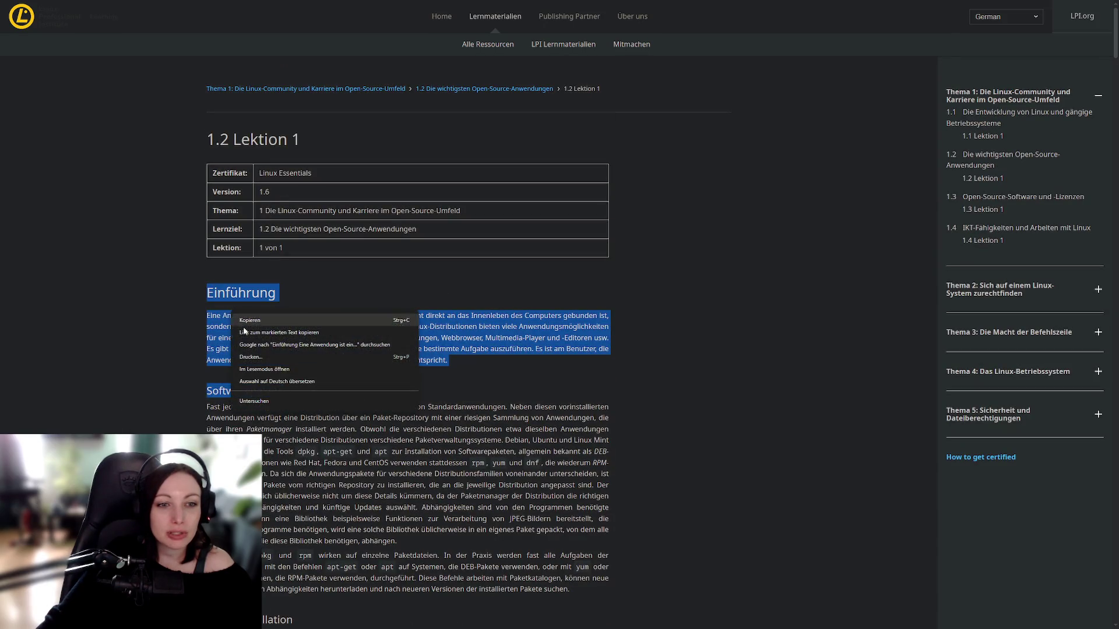
pyautogui.click(267, 371)
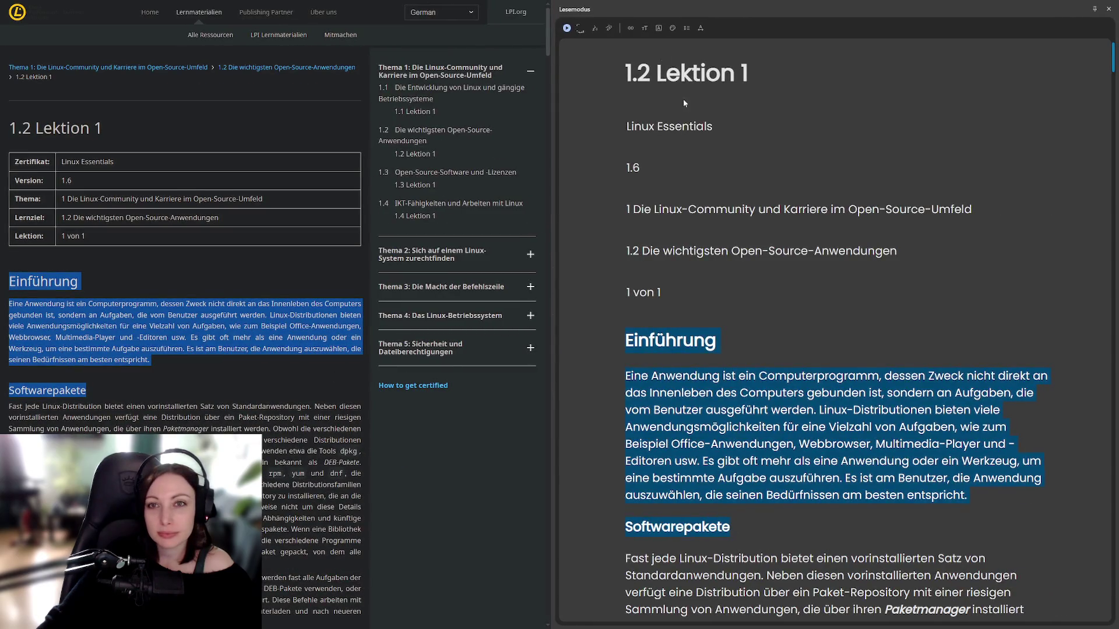
pyautogui.click(567, 28)
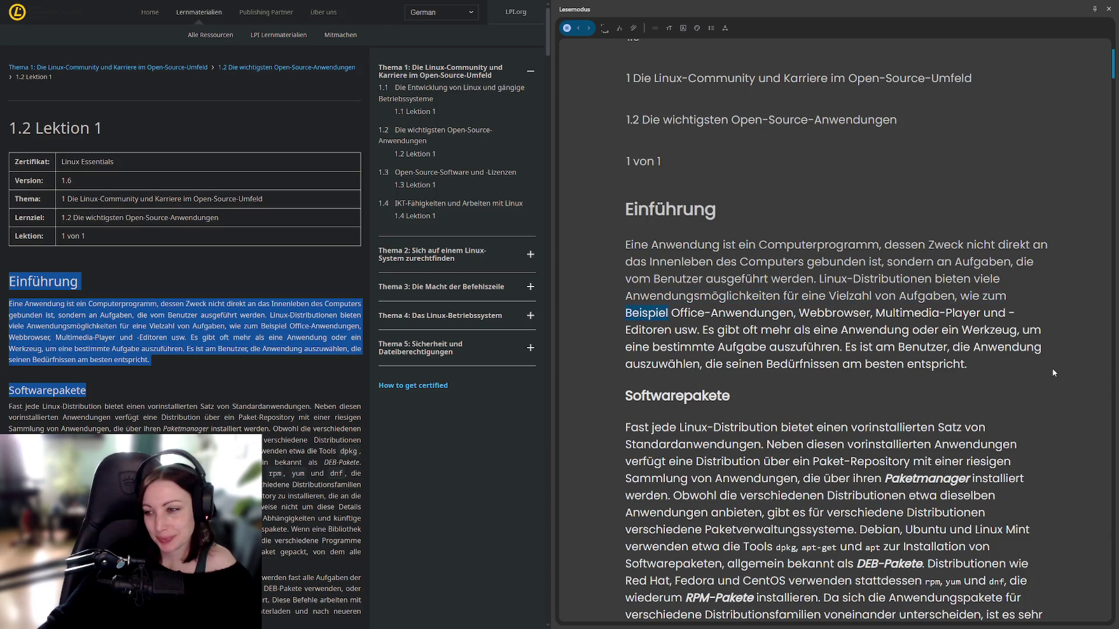
pyautogui.click(567, 28)
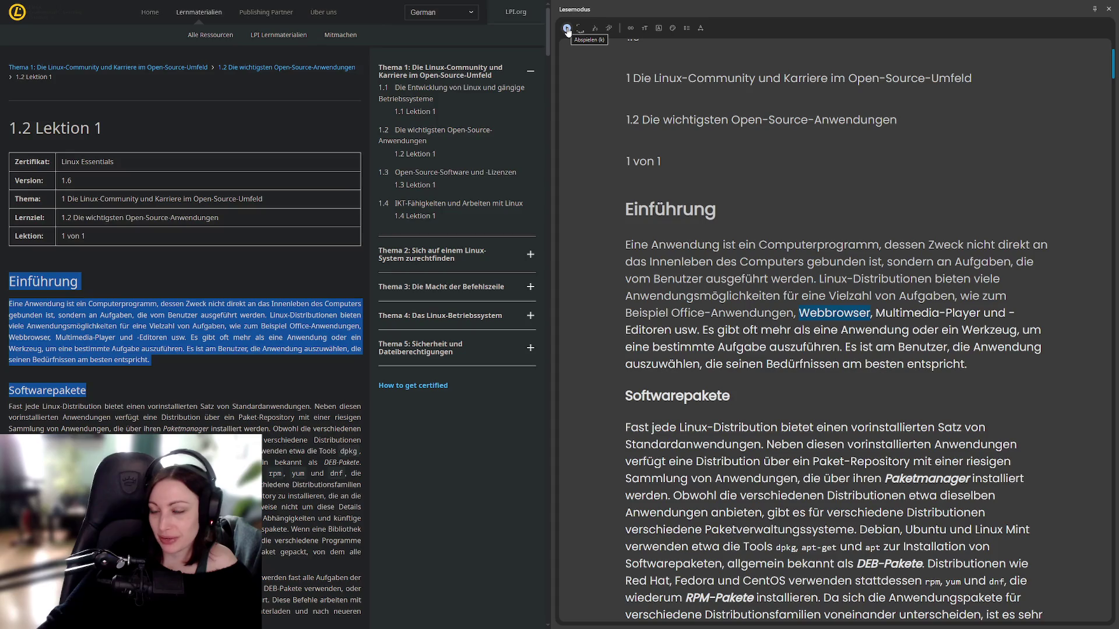
# Step: Resume read-aloud into the Softwarepakete section and exit fullscreen with F11
pyautogui.click(567, 29)
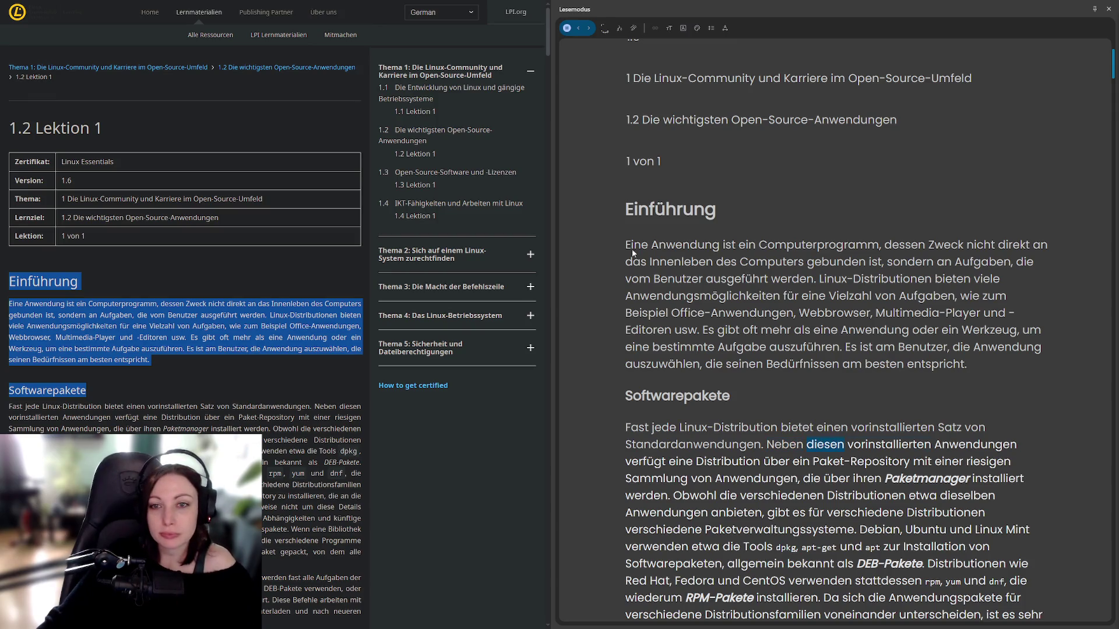
pyautogui.press('F11')
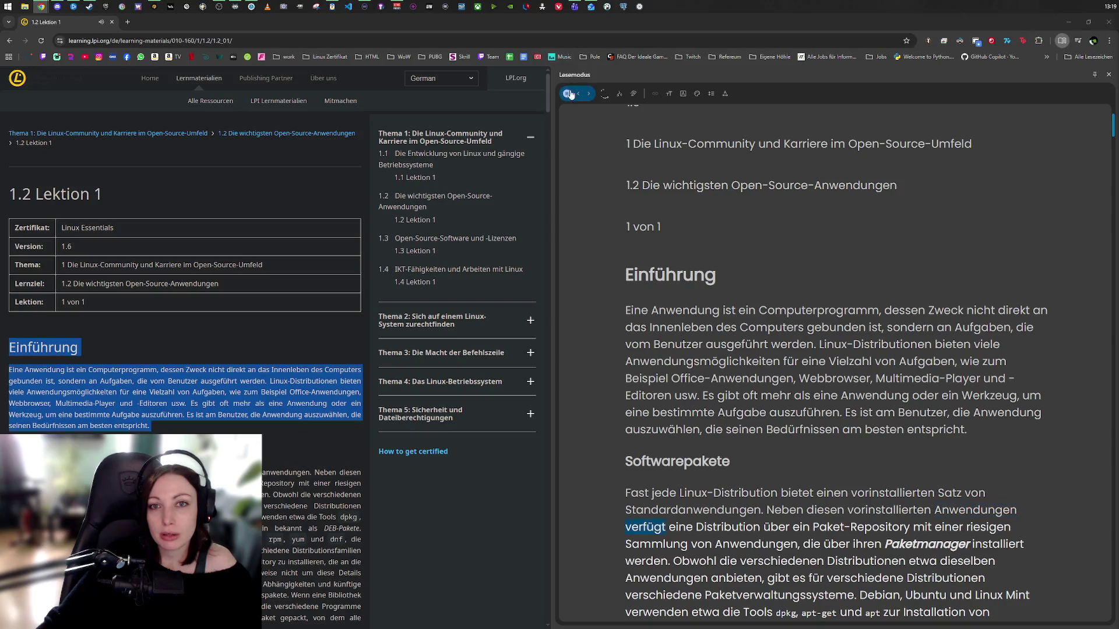
# Step: Deselect the lesson text, browse lesson 1.2, and return Chrome to fullscreen with F11
pyautogui.scroll(-3, 788, 361)
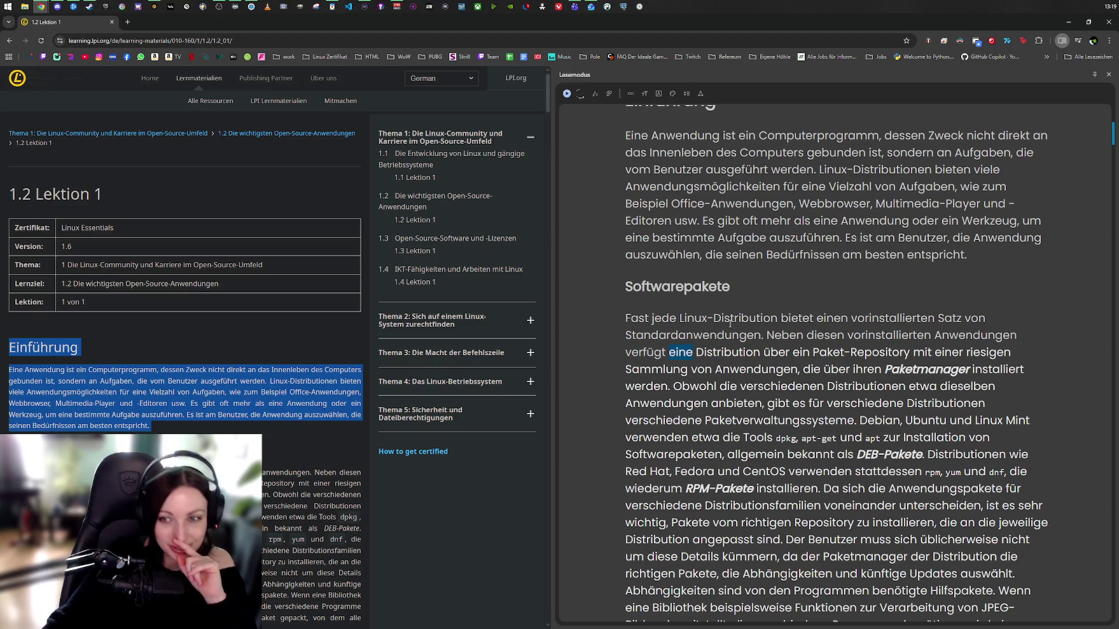
pyautogui.scroll(1, 734, 327)
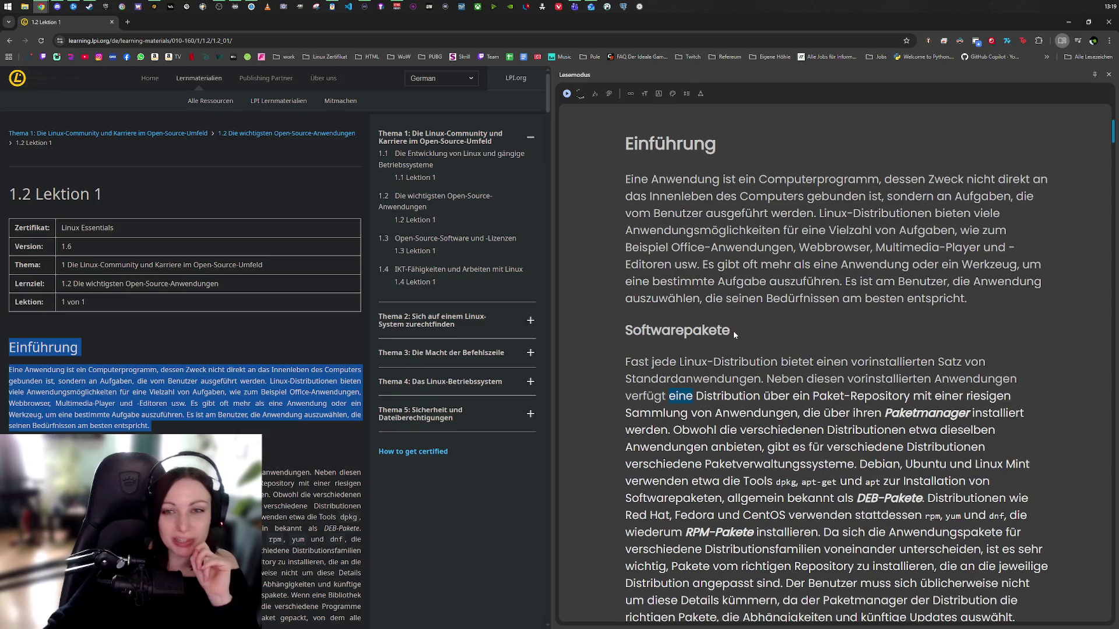
pyautogui.click(626, 146)
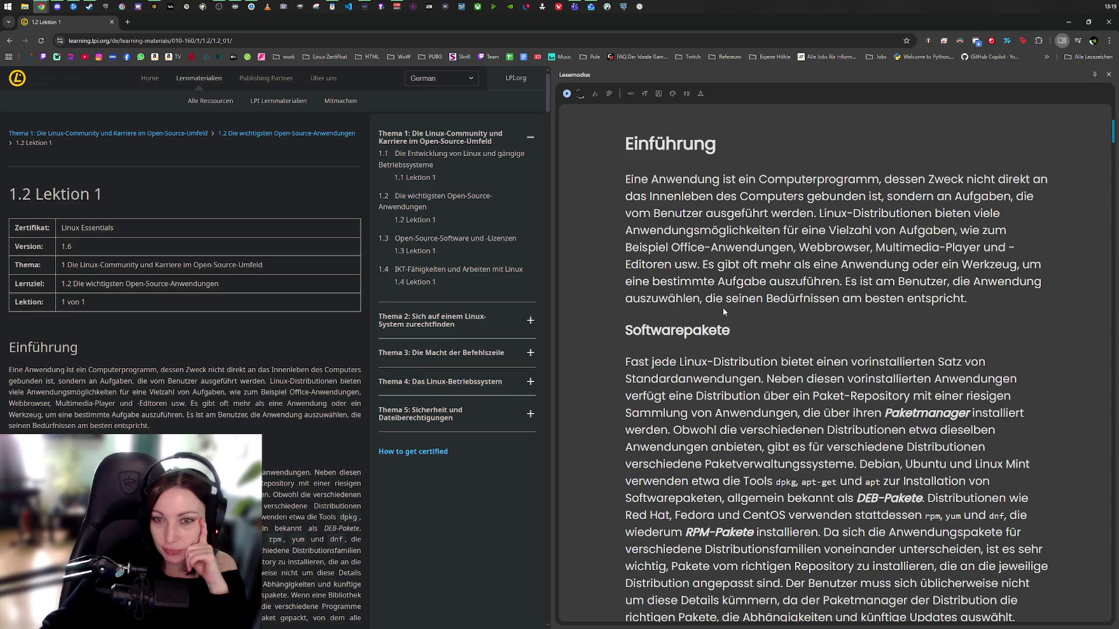
pyautogui.scroll(-1, 721, 297)
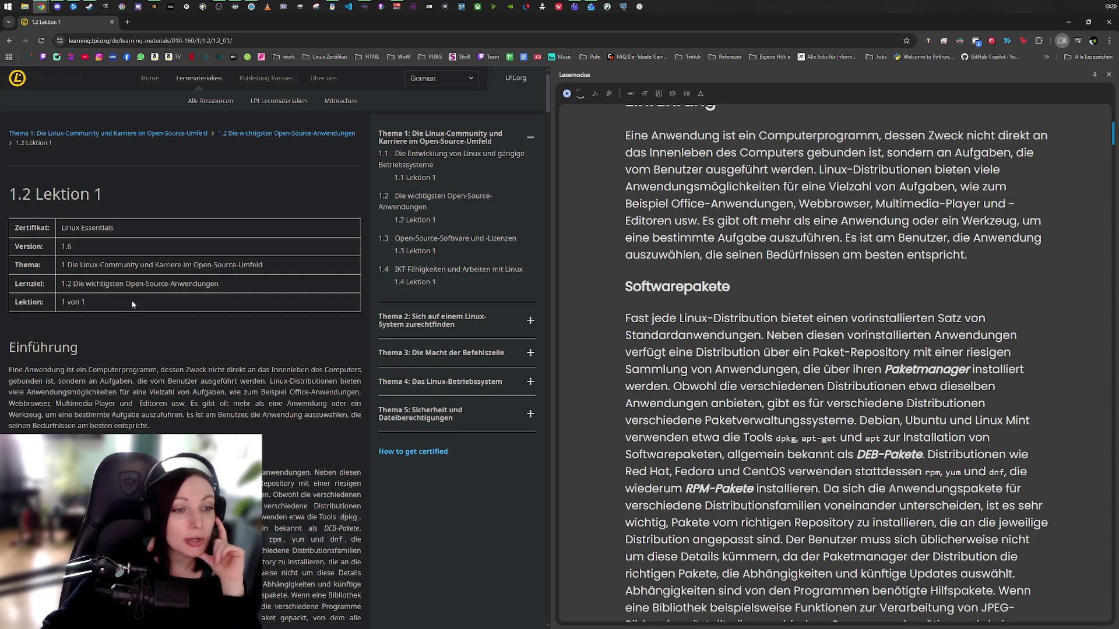
pyautogui.scroll(-3, 131, 298)
pyautogui.scroll(2, 131, 299)
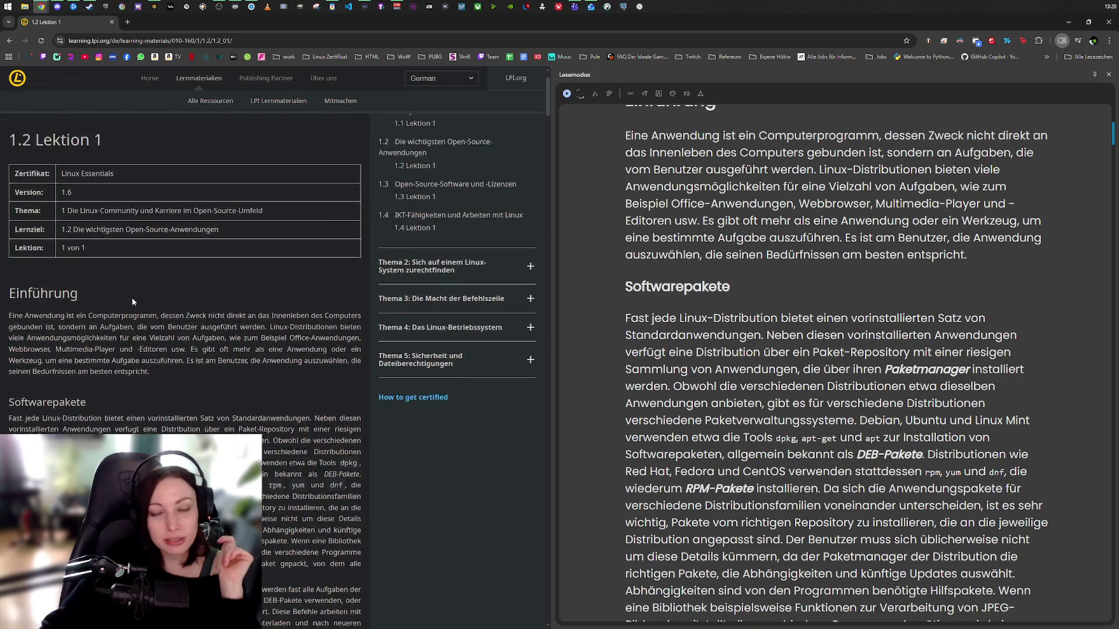
pyautogui.scroll(1, 132, 300)
pyautogui.scroll(-2, 132, 296)
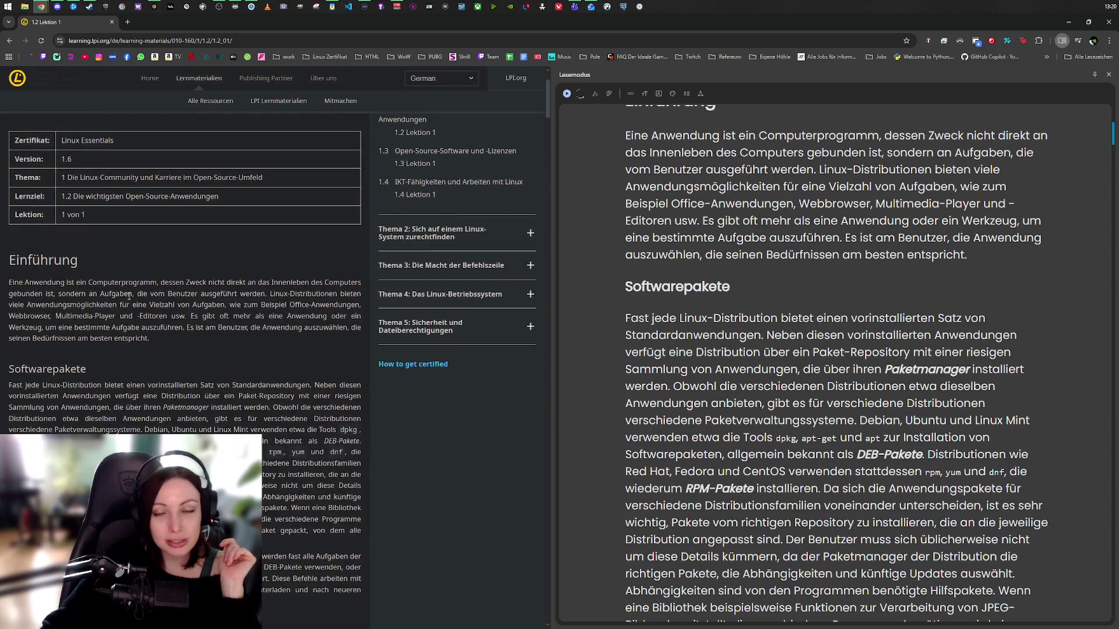
pyautogui.scroll(2, 91, 332)
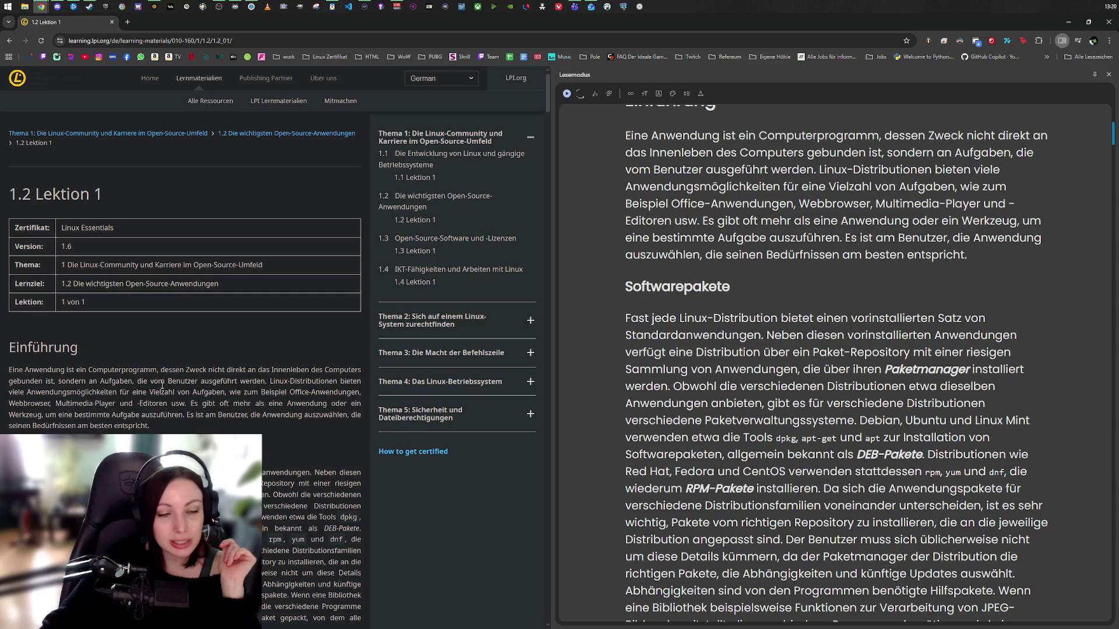
pyautogui.scroll(-3, 162, 385)
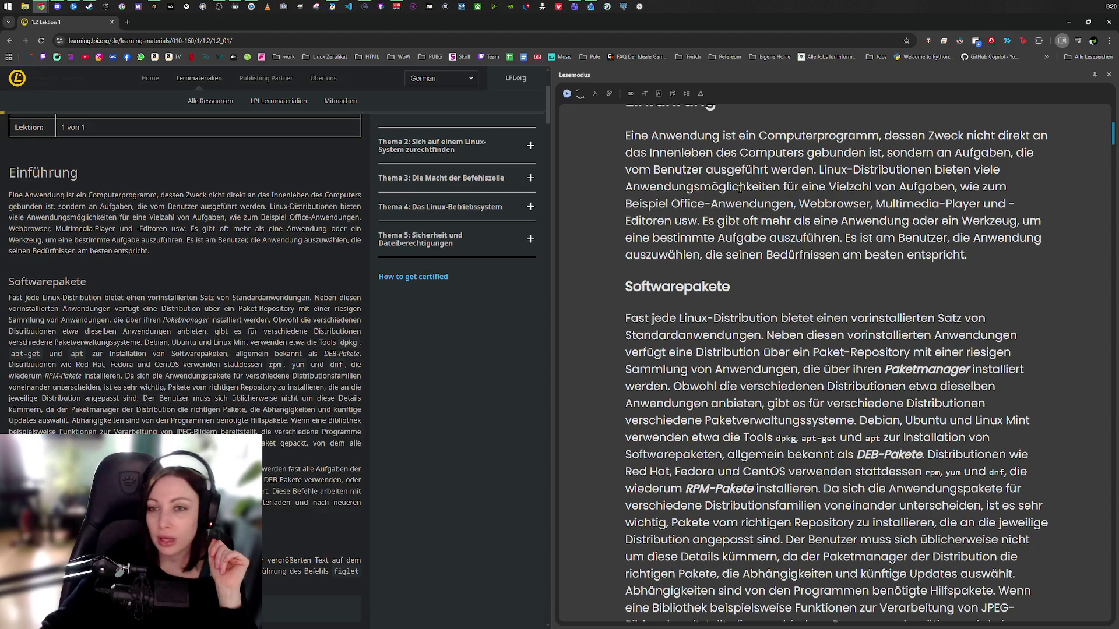
pyautogui.press('F11')
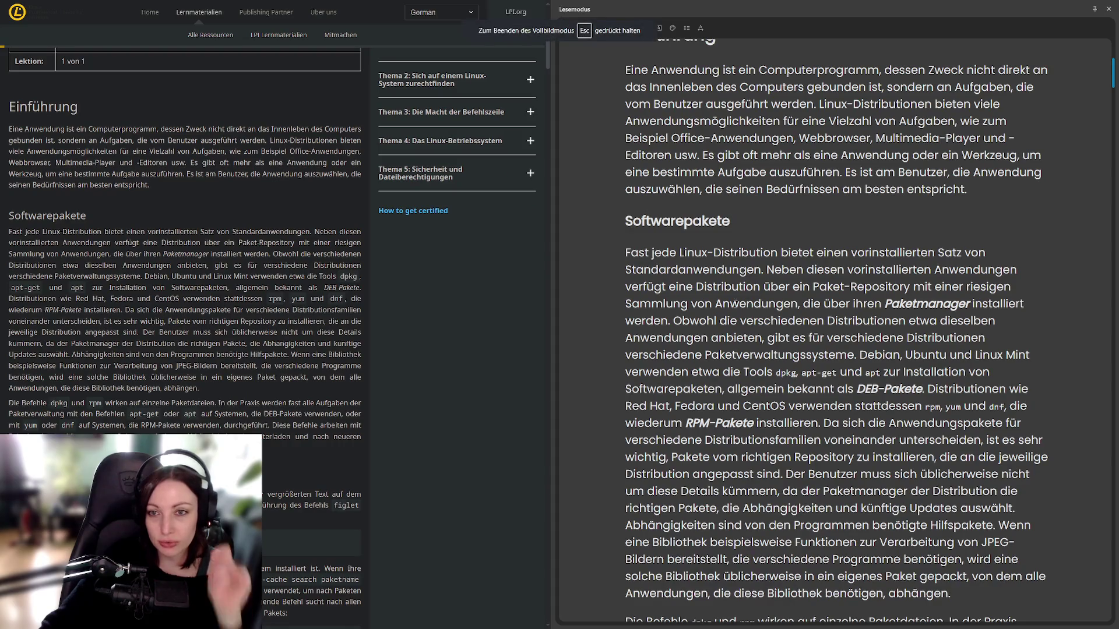
pyautogui.scroll(-2, 735, 304)
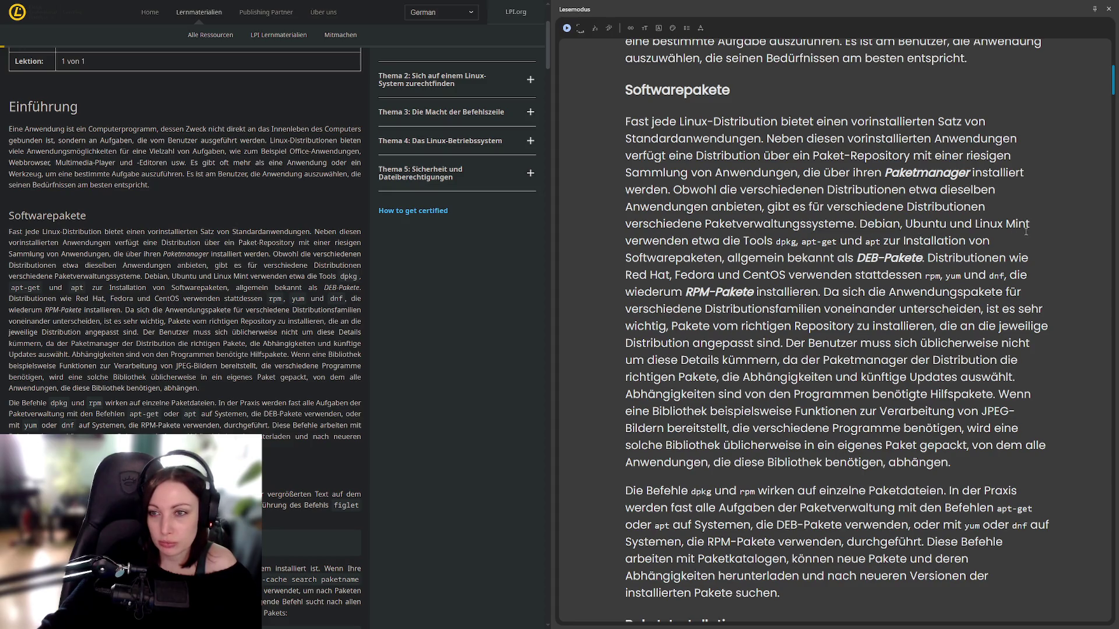
# Step: Highlight Linux Mint, apt-get, apt, DEB-Pakete, rpm/yum and finally just yum in Softwarepakete
pyautogui.moveTo(1030, 225); pyautogui.dragTo(975, 225)
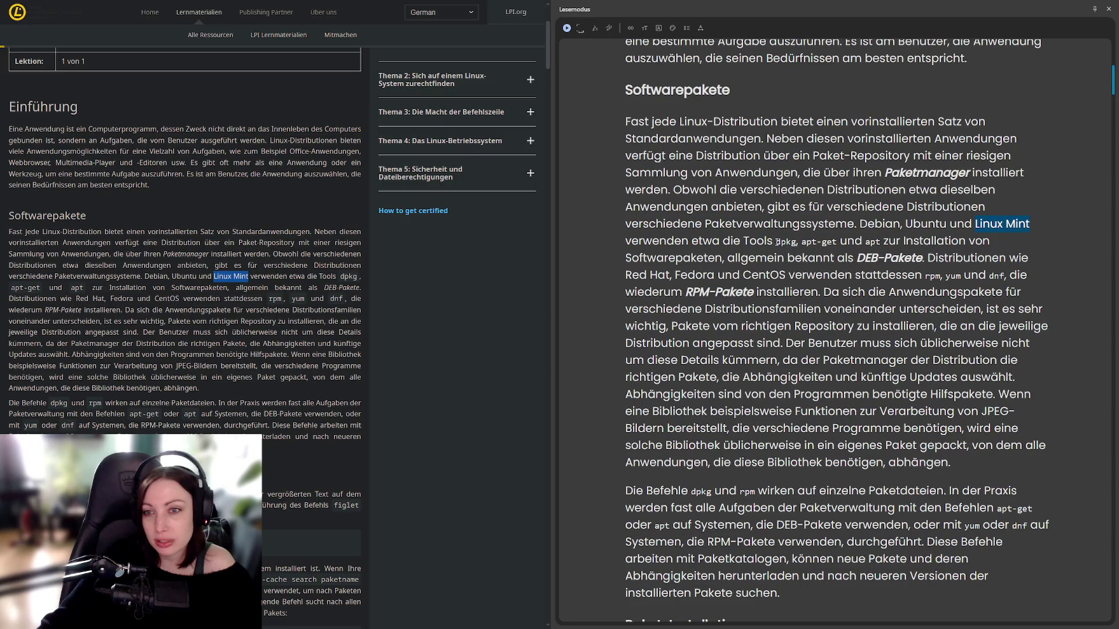
pyautogui.moveTo(775, 240)
pyautogui.mouseDown()
pyautogui.moveTo(837, 244)
pyautogui.moveTo(801, 243)
pyautogui.mouseUp()
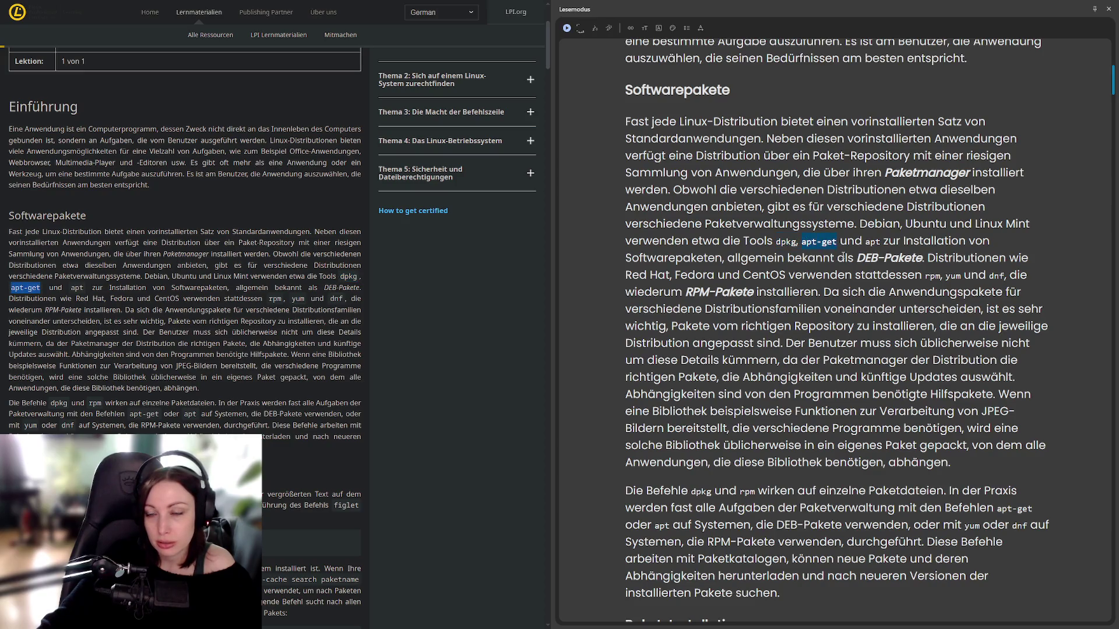
pyautogui.doubleClick(872, 241)
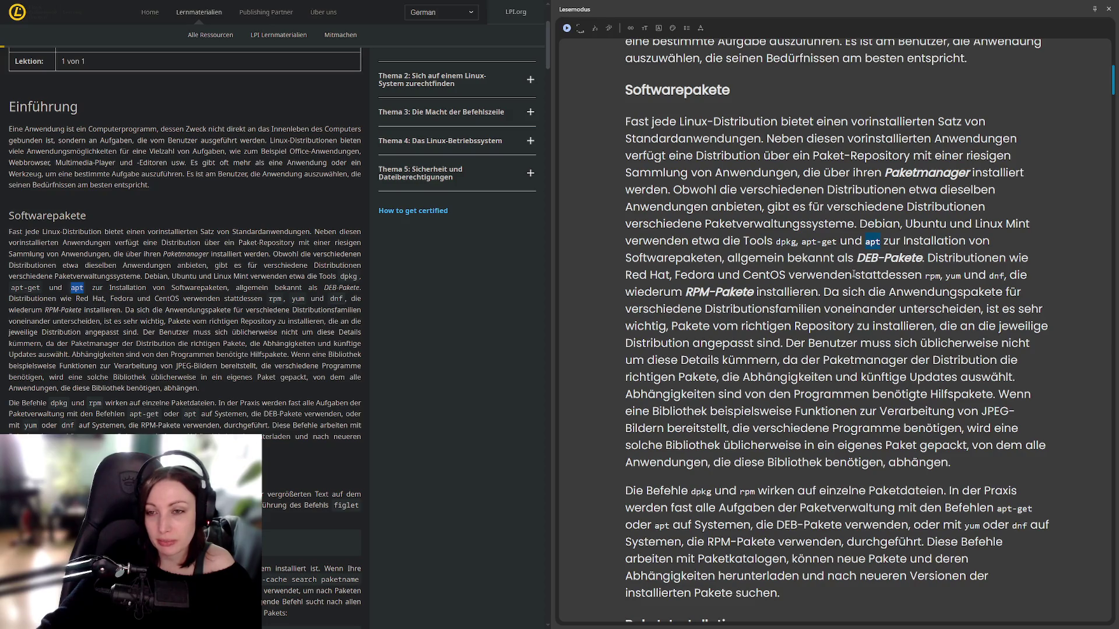
pyautogui.moveTo(856, 258); pyautogui.dragTo(927, 259)
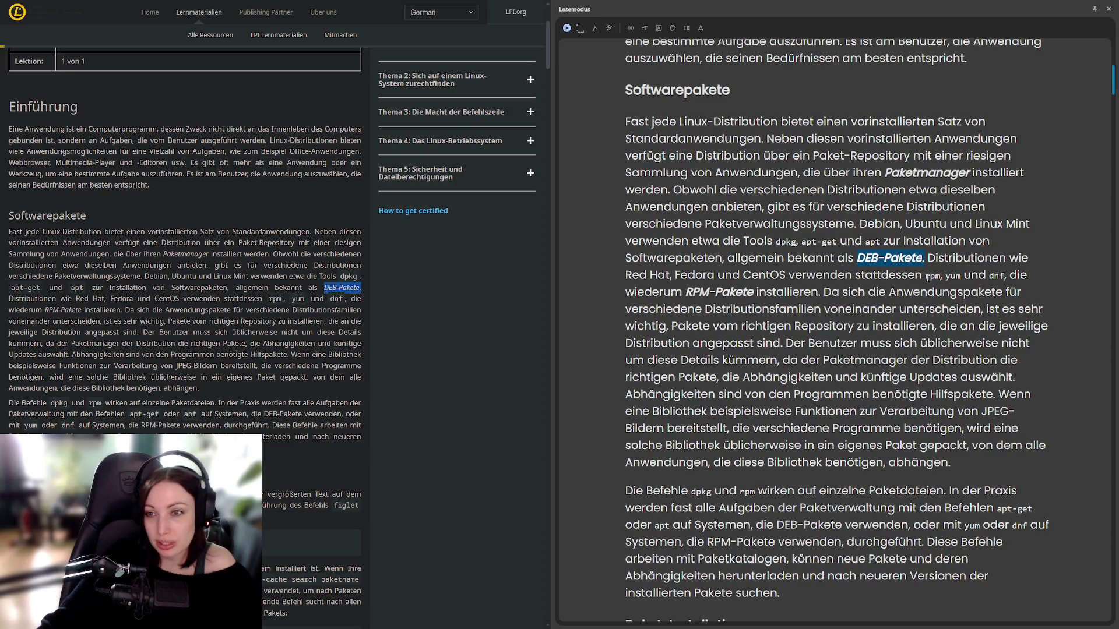
pyautogui.moveTo(926, 276); pyautogui.dragTo(1006, 278)
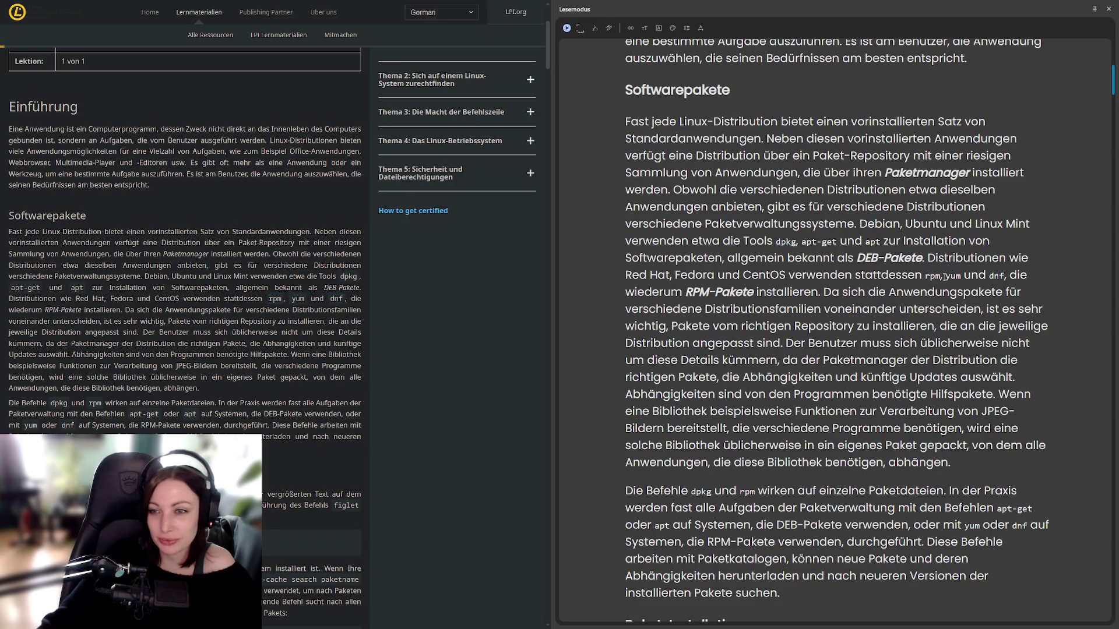
pyautogui.moveTo(945, 276); pyautogui.dragTo(960, 277)
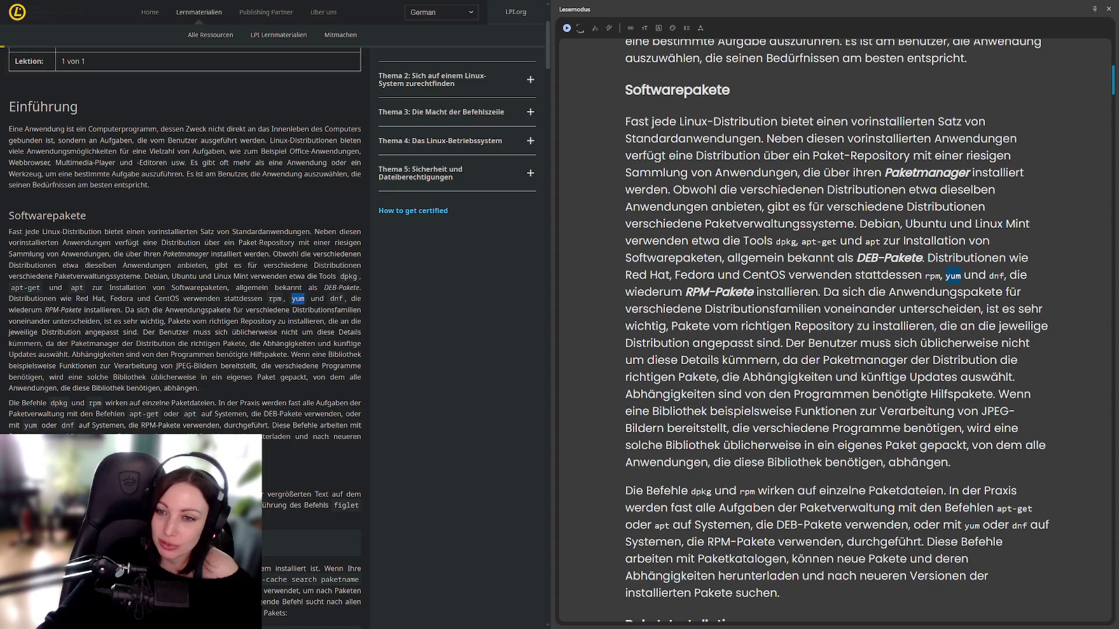
# Step: Scroll the lesson from Softwarepakete down to Paket-Installation and its apt-get code block
pyautogui.scroll(-1, 887, 343)
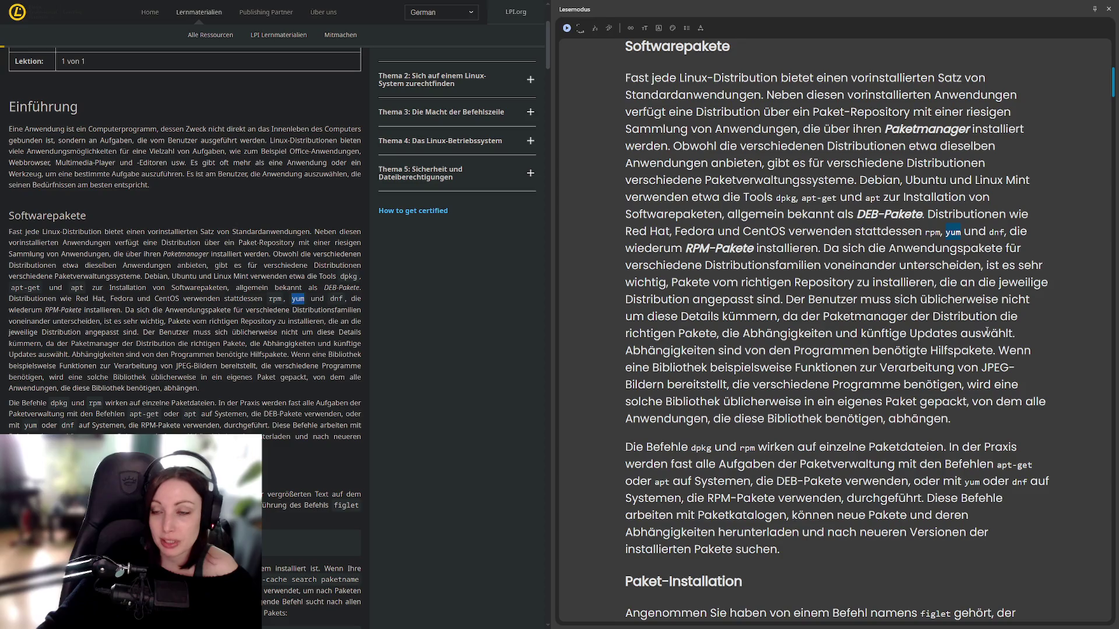
pyautogui.scroll(-1, 783, 348)
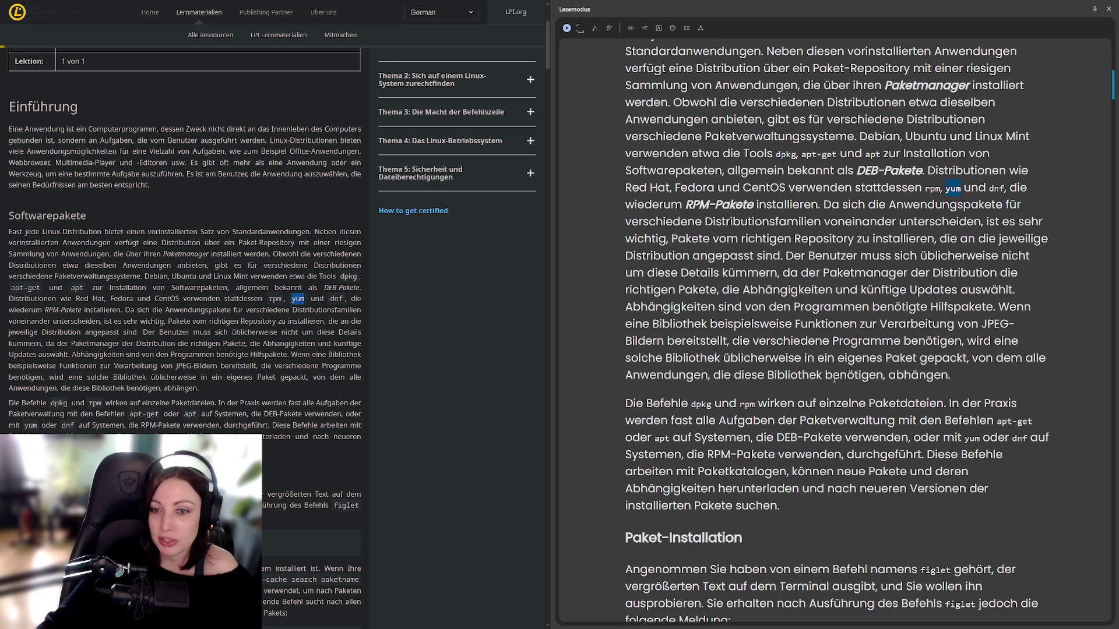
pyautogui.scroll(-5, 942, 372)
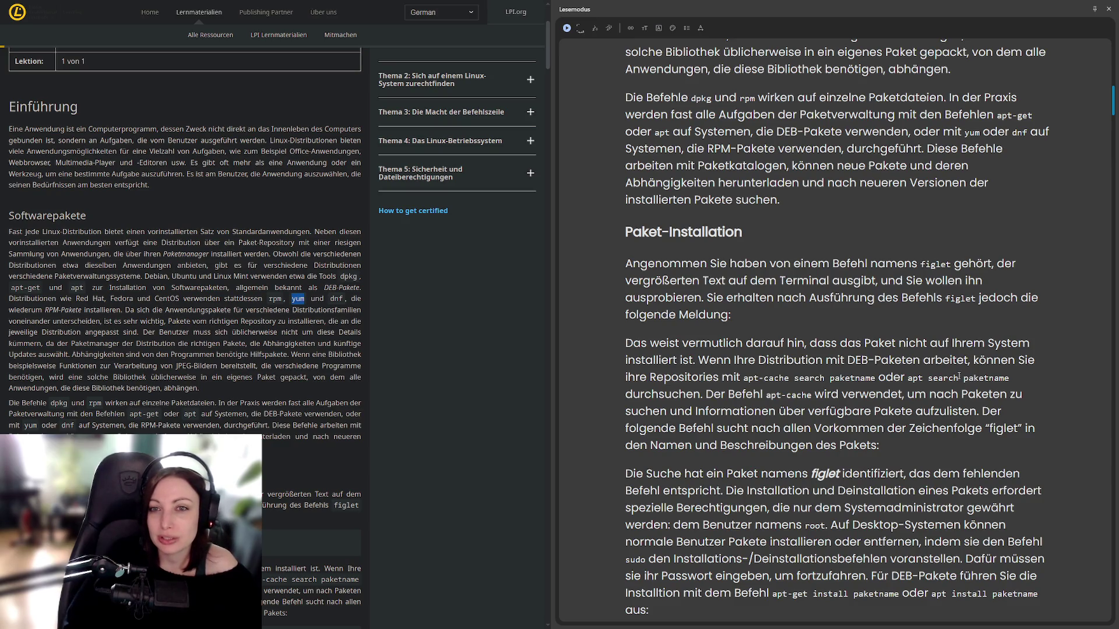
pyautogui.scroll(-3, 874, 362)
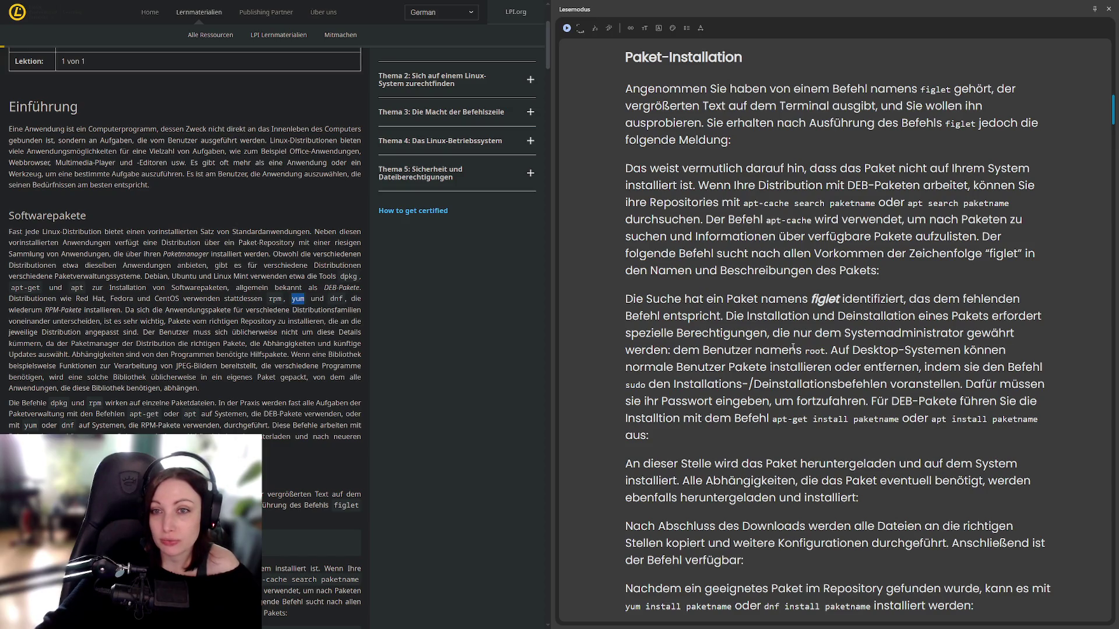
pyautogui.scroll(-5, 134, 350)
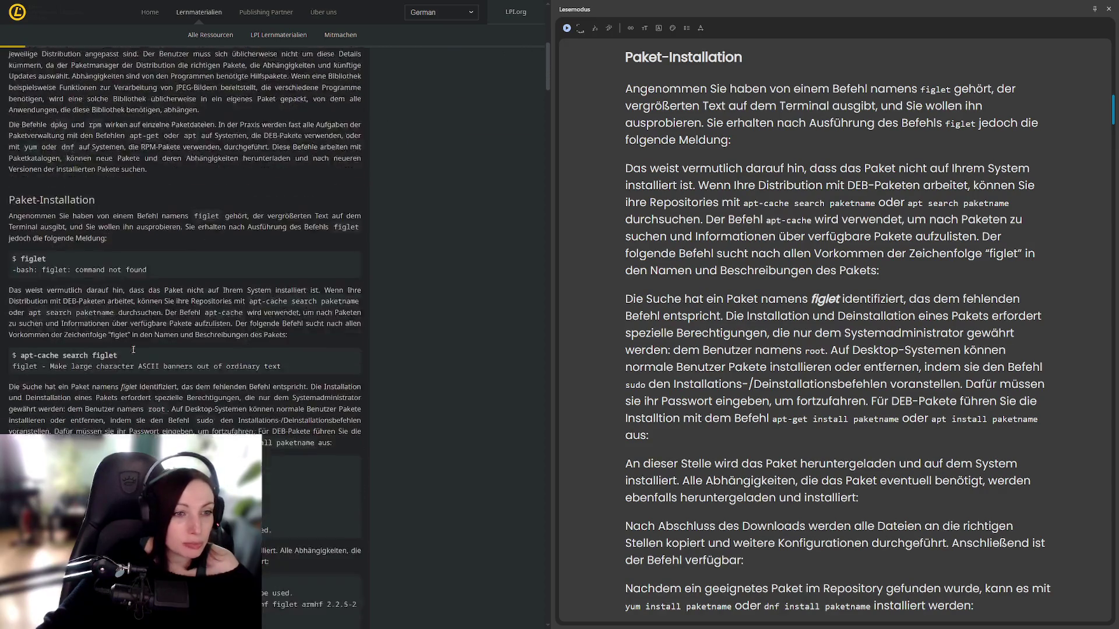
pyautogui.scroll(-2, 133, 350)
pyautogui.moveTo(147, 155); pyautogui.dragTo(16, 140)
pyautogui.click(227, 201)
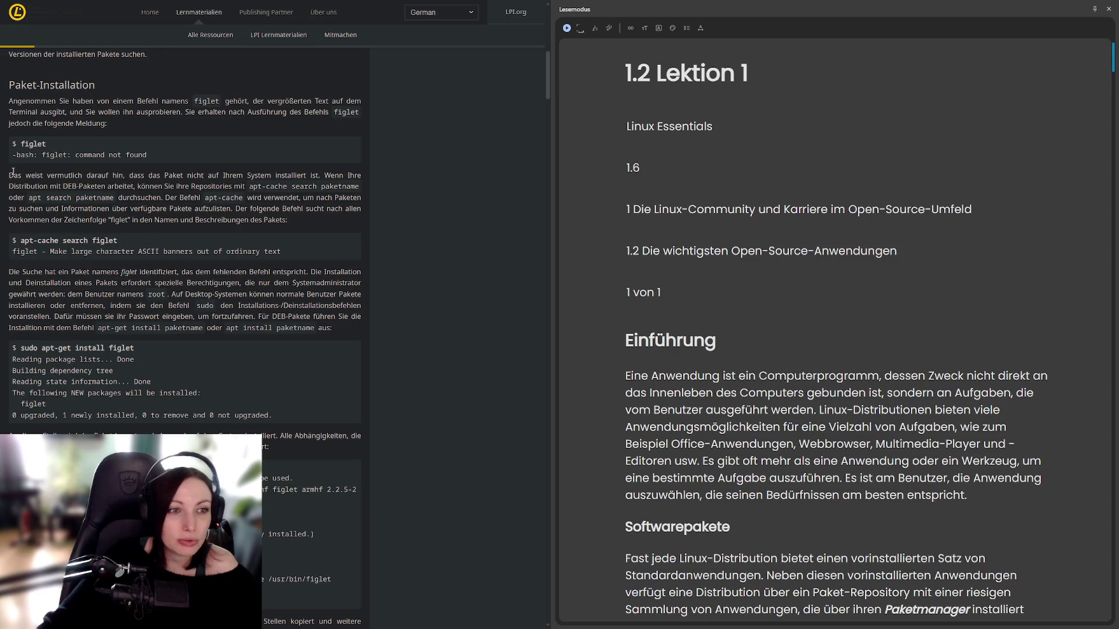
pyautogui.moveTo(9, 175); pyautogui.dragTo(179, 211)
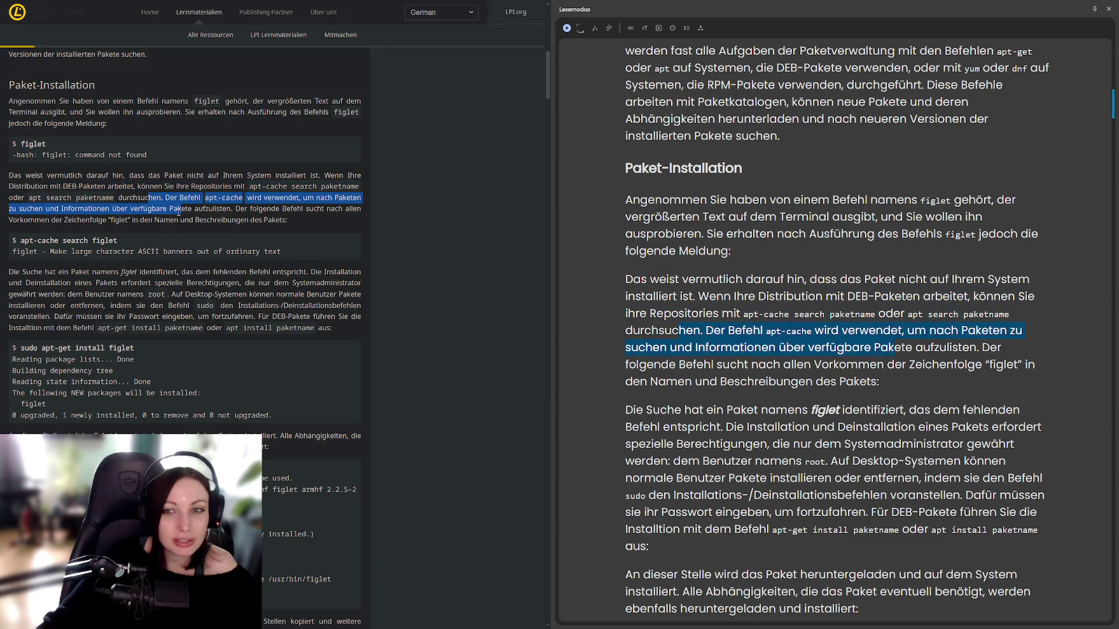
pyautogui.moveTo(10, 175); pyautogui.dragTo(362, 178)
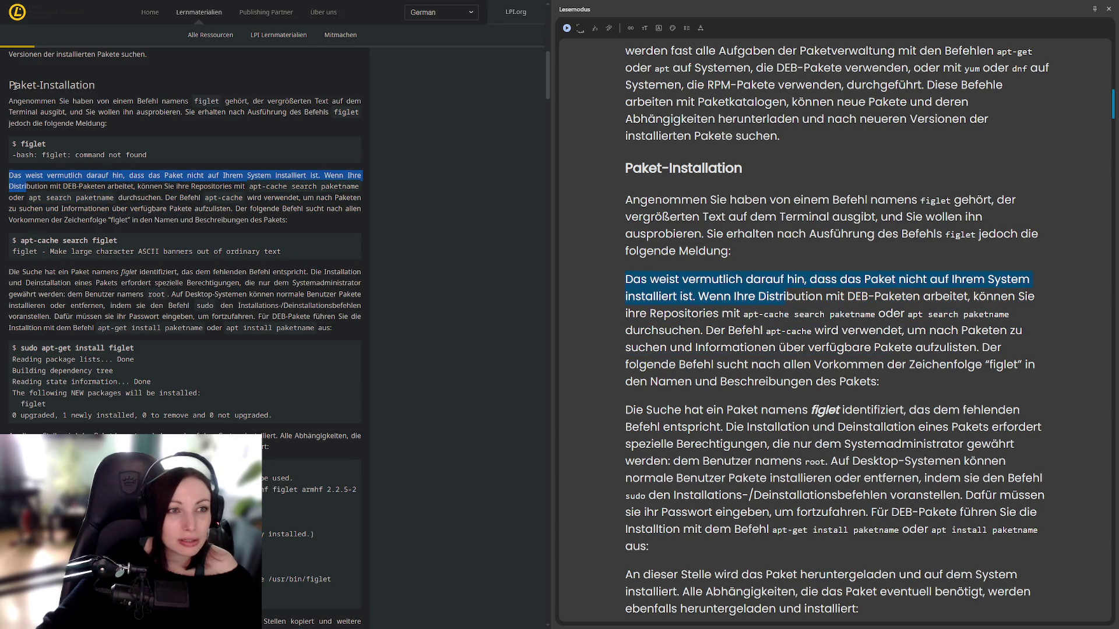
pyautogui.moveTo(15, 85); pyautogui.dragTo(39, 100)
pyautogui.moveTo(21, 511); pyautogui.dragTo(33, 534)
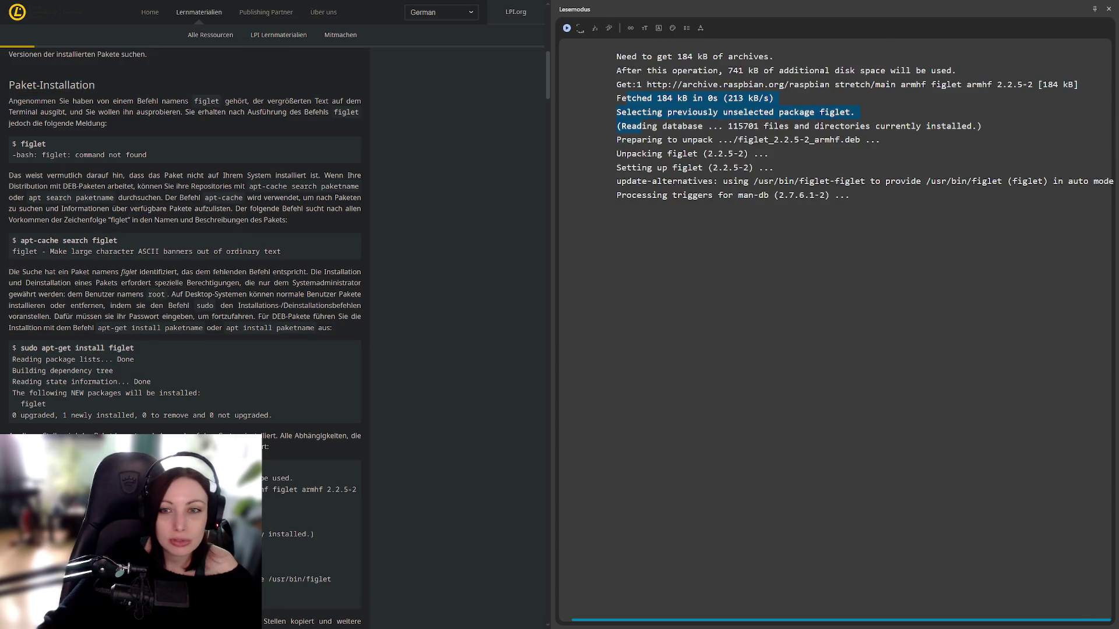
pyautogui.moveTo(13, 144); pyautogui.dragTo(172, 157)
pyautogui.moveTo(10, 175); pyautogui.dragTo(31, 184)
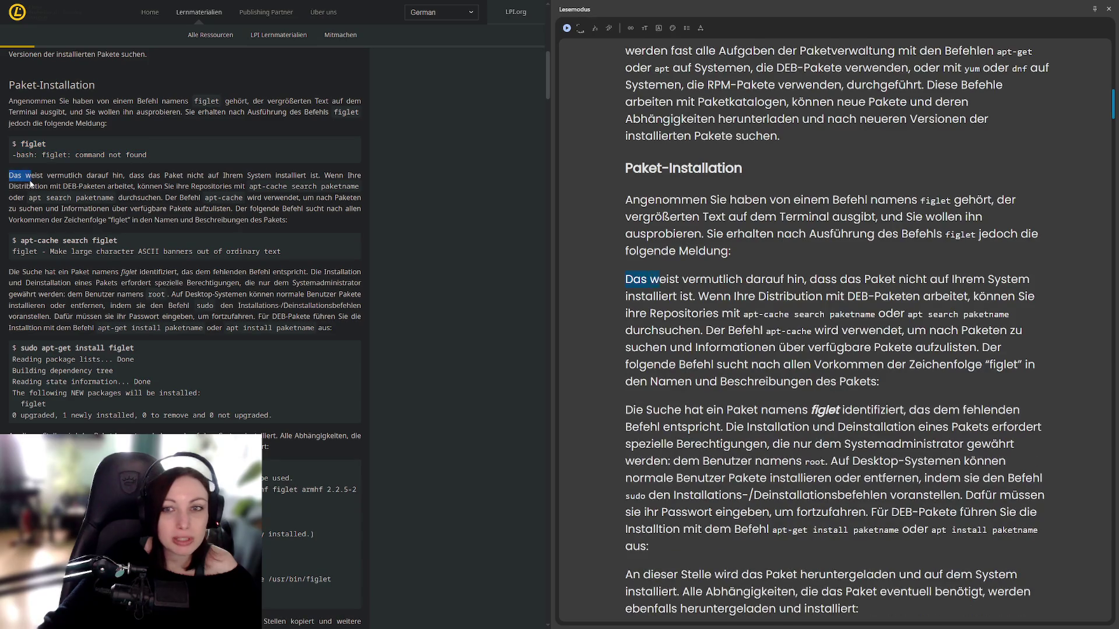
pyautogui.scroll(1, 30, 184)
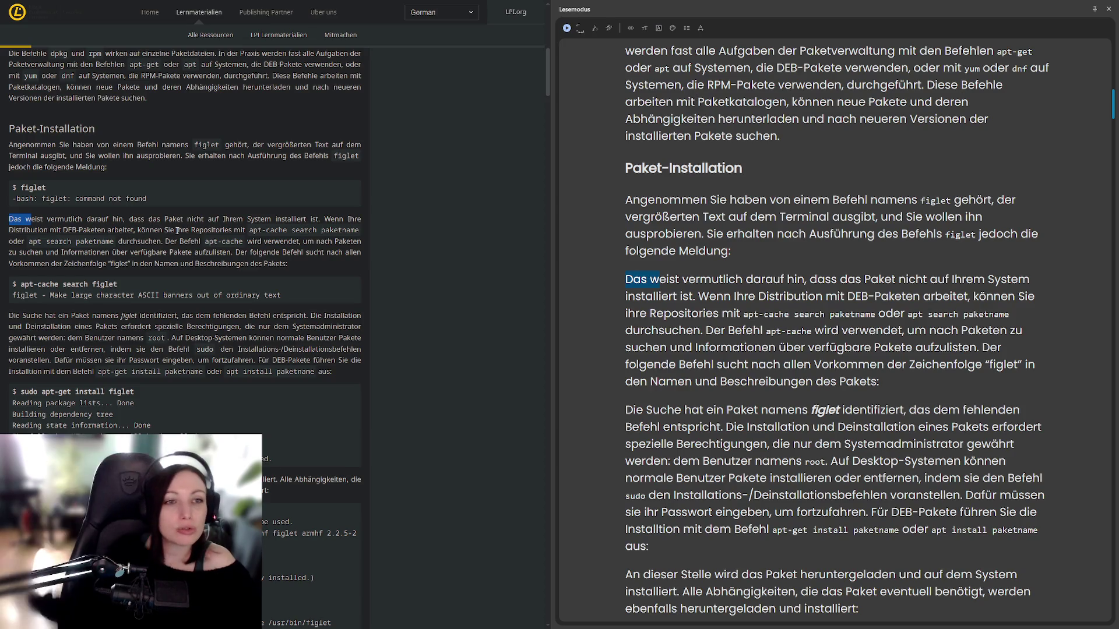
pyautogui.scroll(10, 204, 175)
pyautogui.scroll(-11, 208, 256)
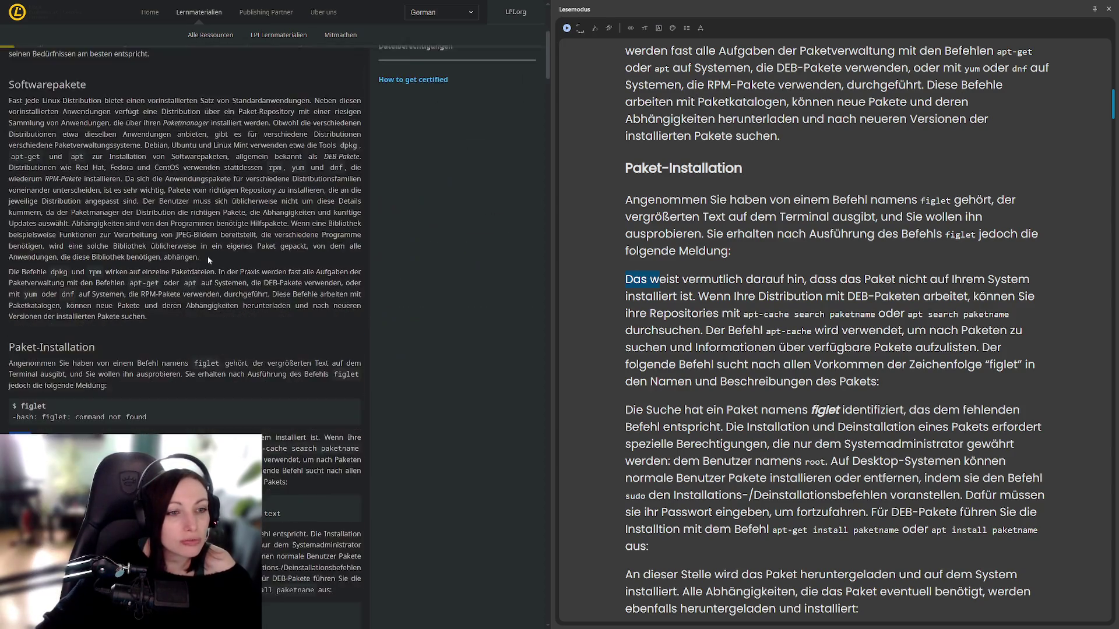
pyautogui.scroll(-2, 207, 256)
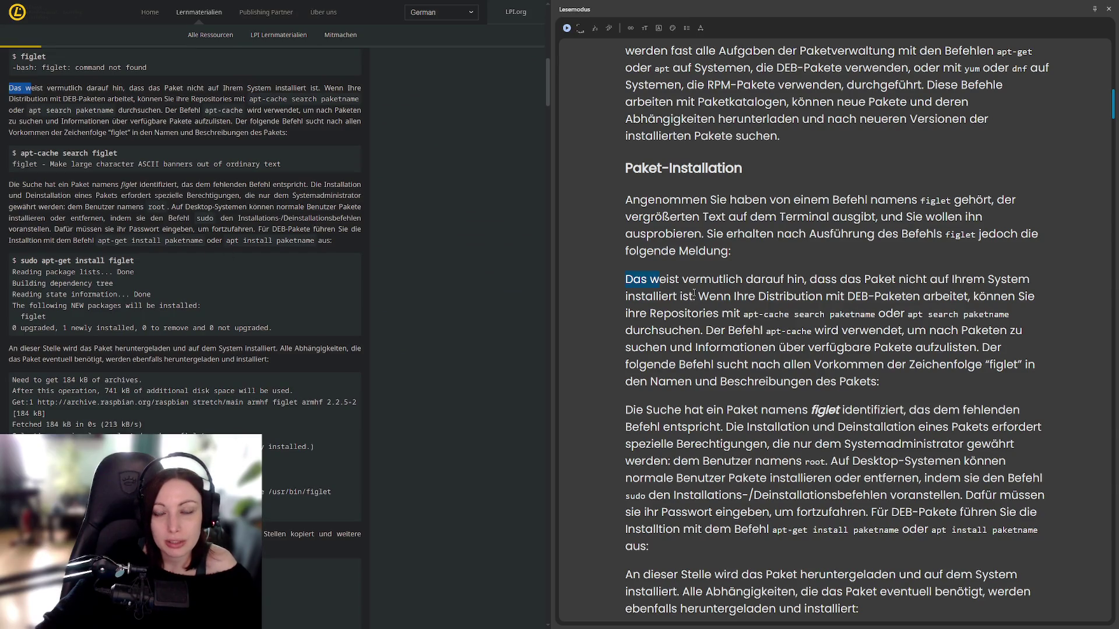
pyautogui.click(691, 296)
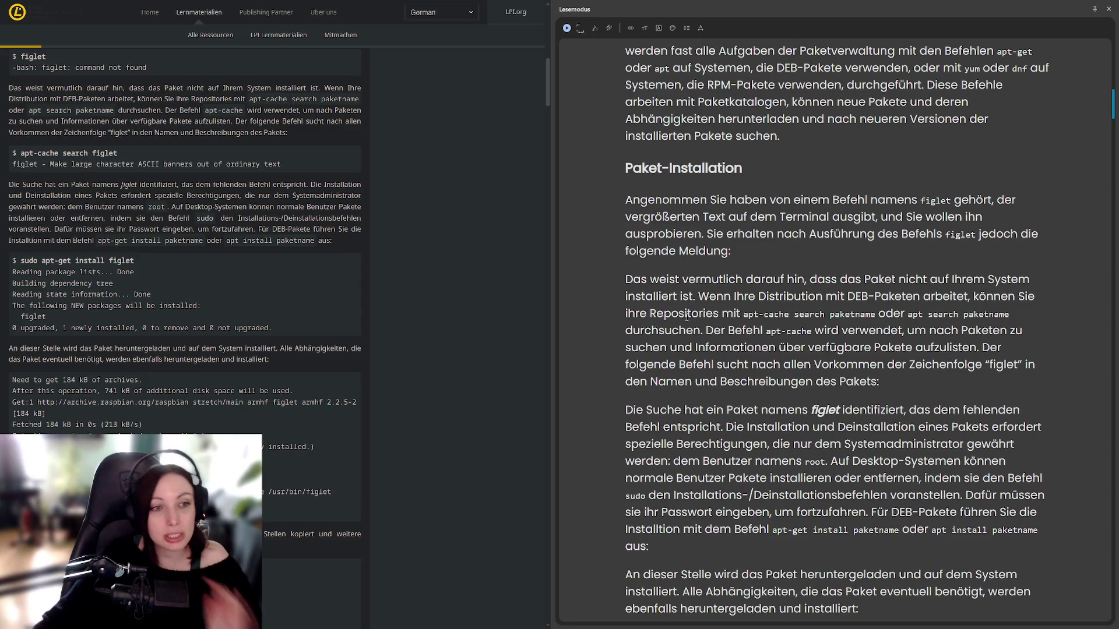
pyautogui.scroll(1, 222, 165)
pyautogui.scroll(1, 223, 165)
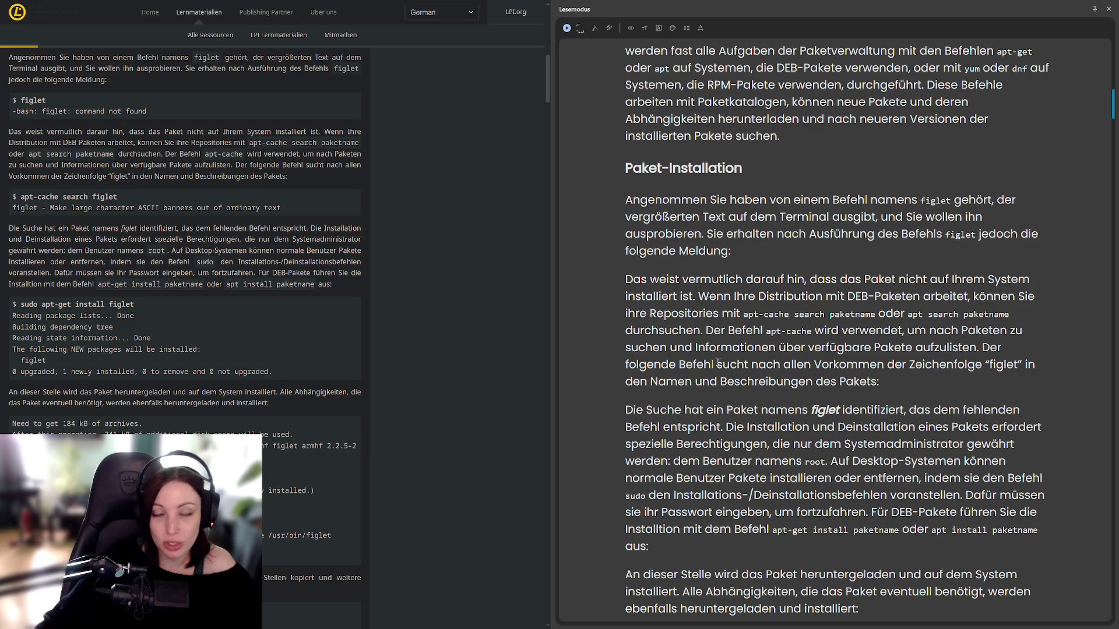
# Step: Show the figlet Awesome! example and open an Ubuntu terminal placed at the lower right
pyautogui.moveTo(119, 198); pyautogui.dragTo(21, 198)
pyautogui.click(70, 216)
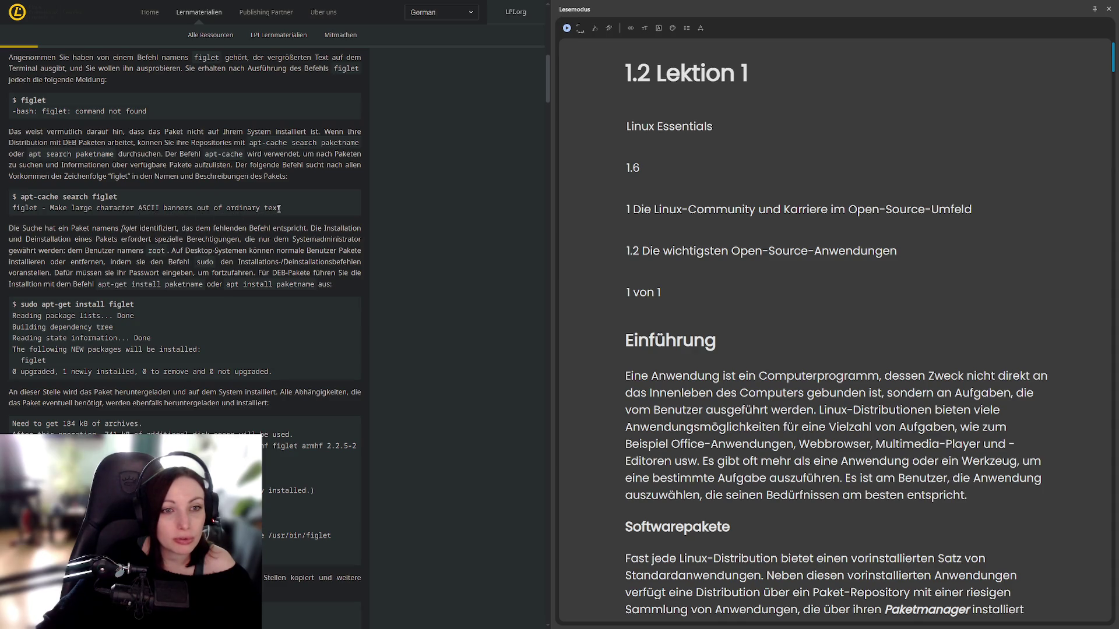
pyautogui.scroll(-3, 279, 209)
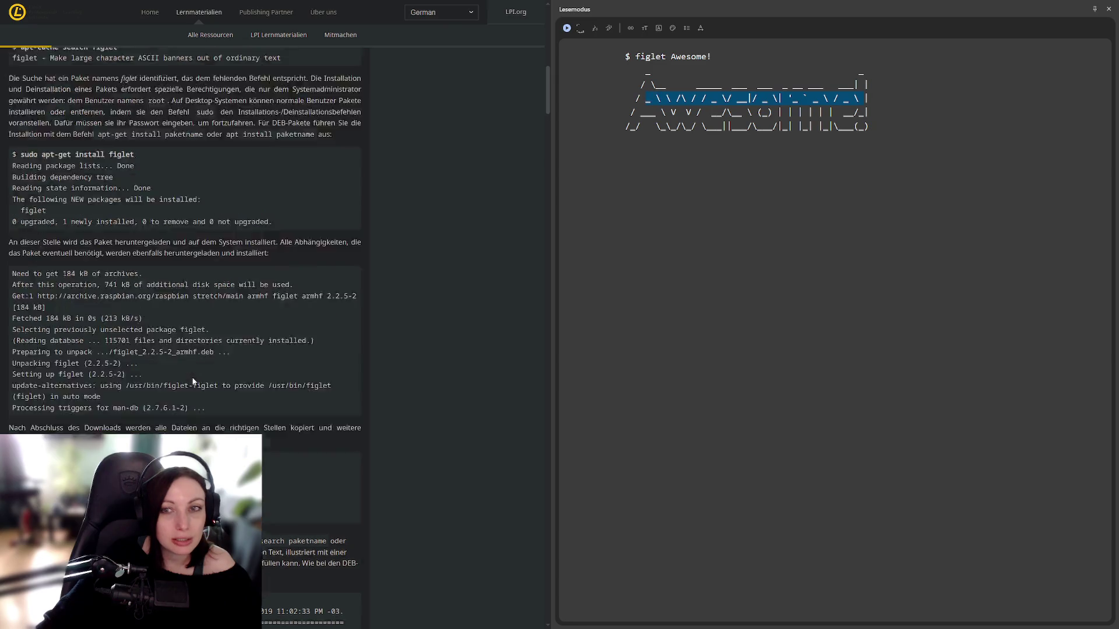
pyautogui.scroll(6, 194, 382)
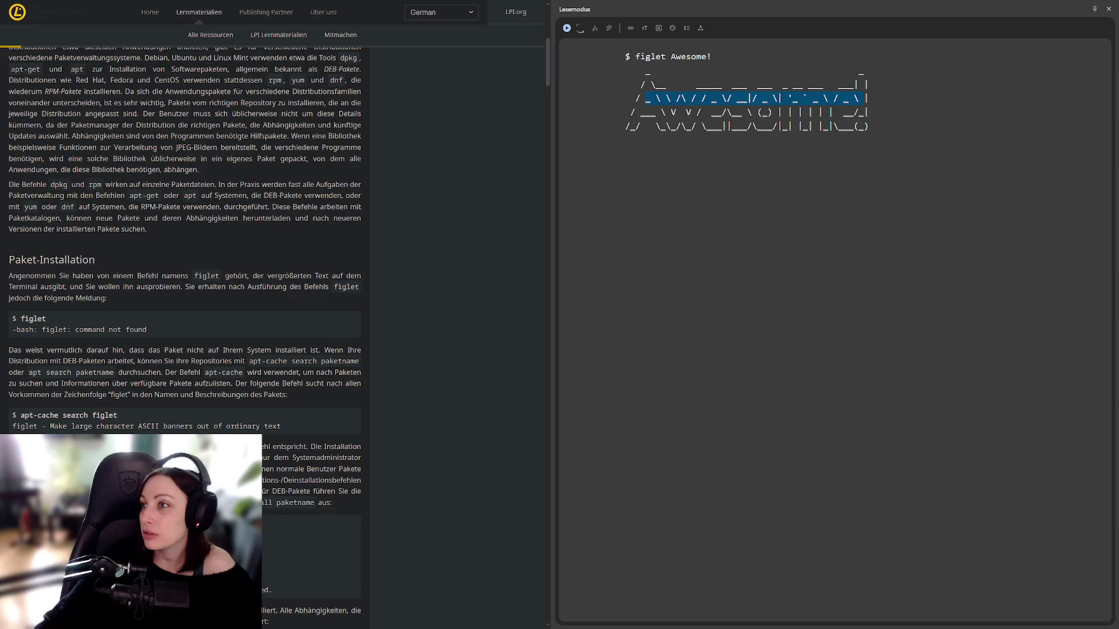
pyautogui.click(332, 7)
pyautogui.moveTo(297, 35)
pyautogui.mouseDown()
pyautogui.moveTo(386, 86)
pyautogui.moveTo(920, 232)
pyautogui.mouseUp()
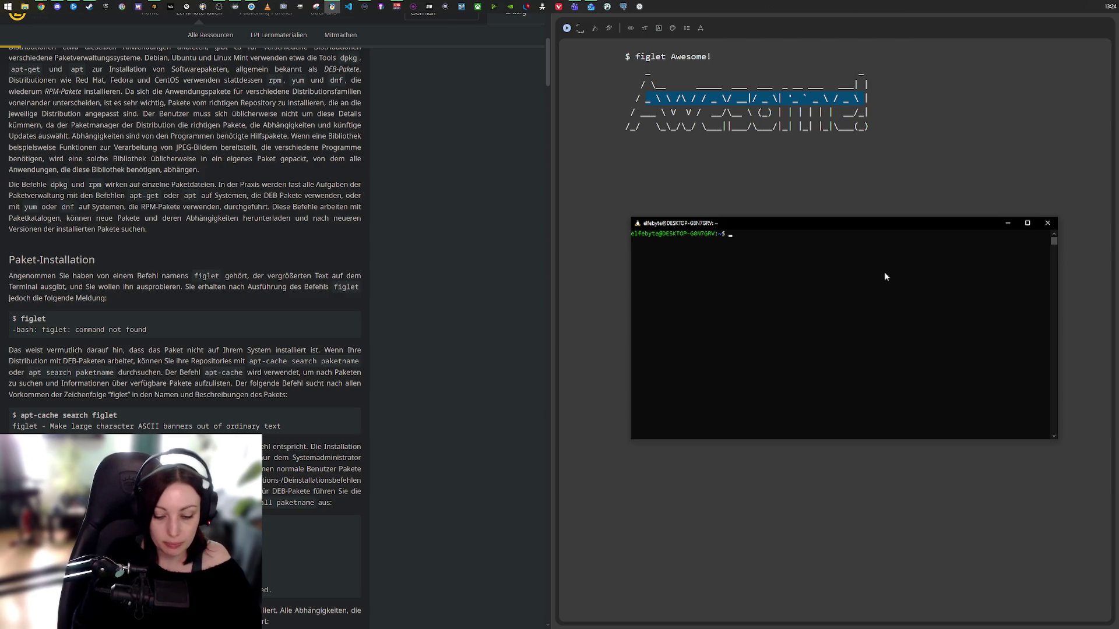
# Step: List the home folder with ls and change into projects
pyautogui.write('l')
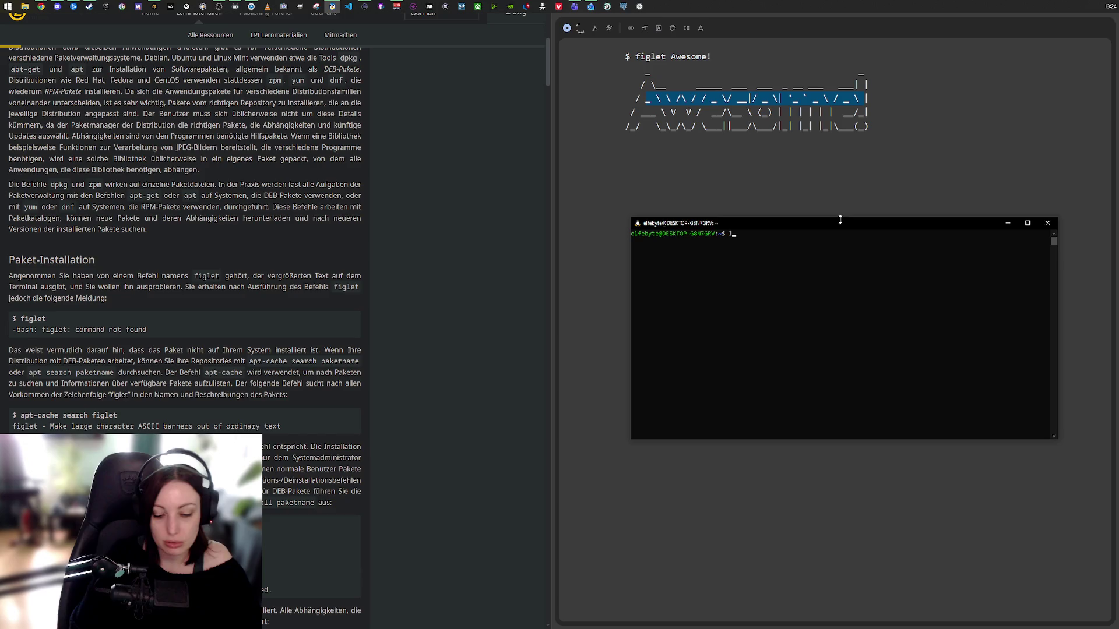
pyautogui.write('s')
pyautogui.press('Return')
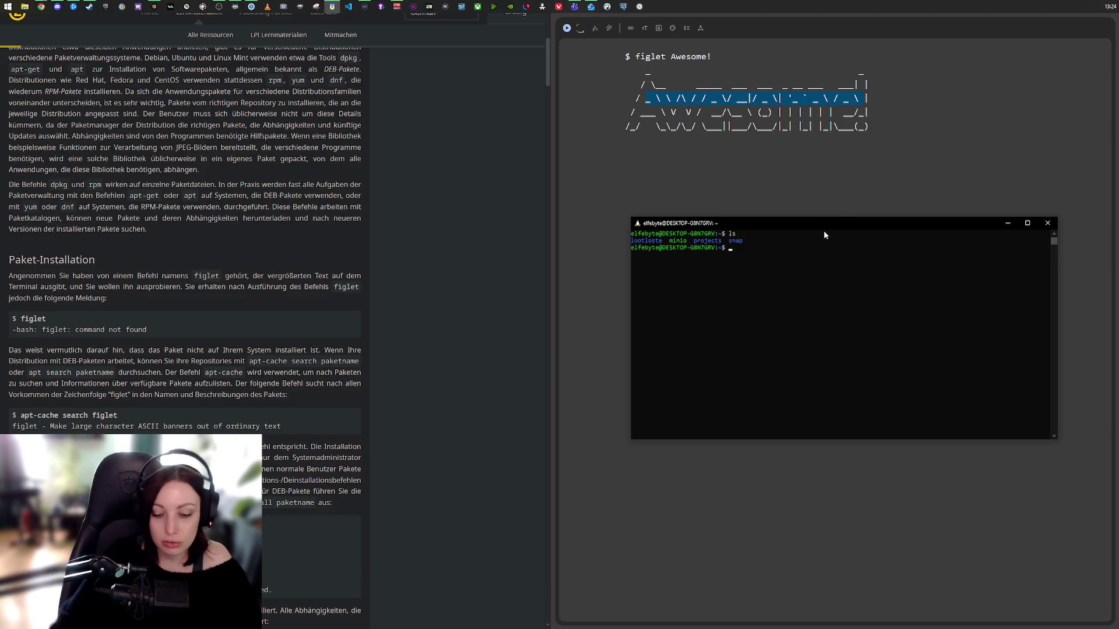
pyautogui.write('cd p')
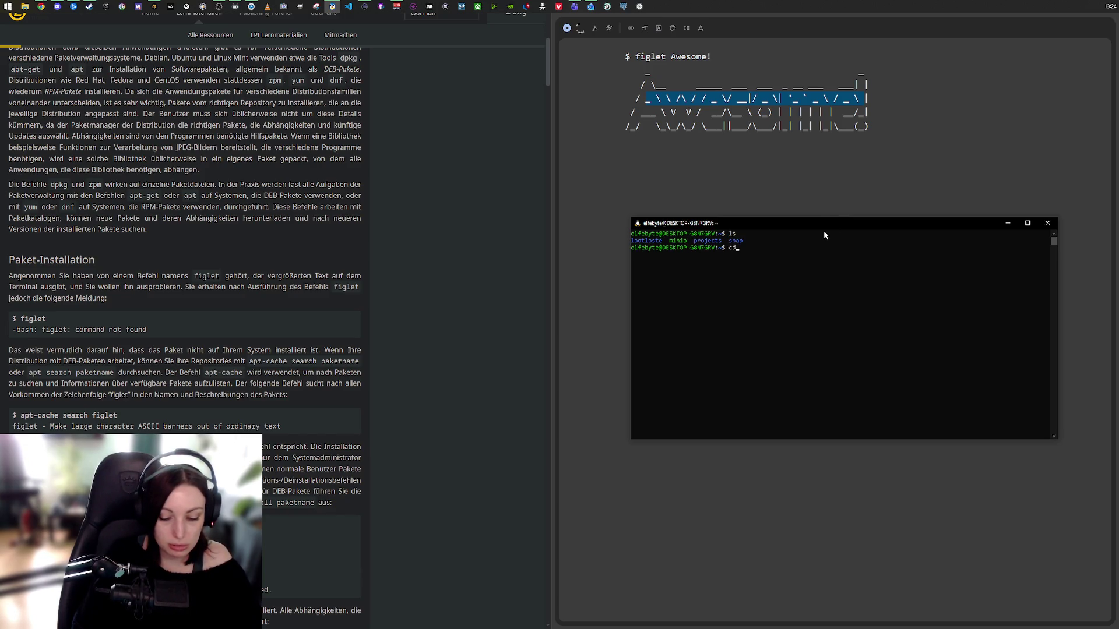
pyautogui.press('Tab')
pyautogui.press('Return')
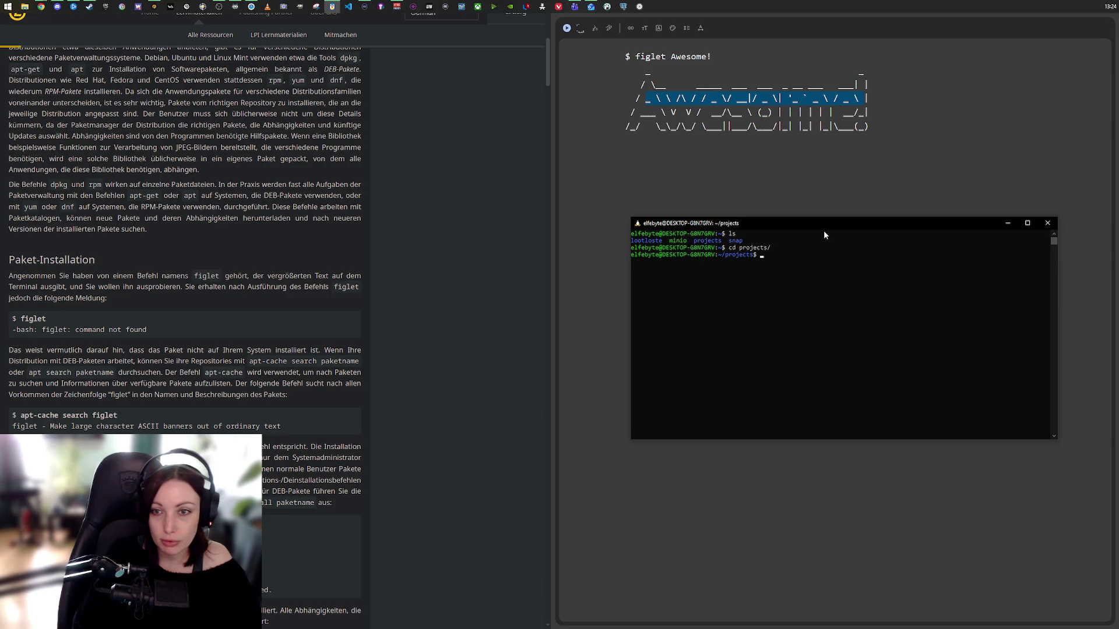
# Step: Change into the learning folder and run figlet, which reports 'command not found'
pyautogui.write('ls')
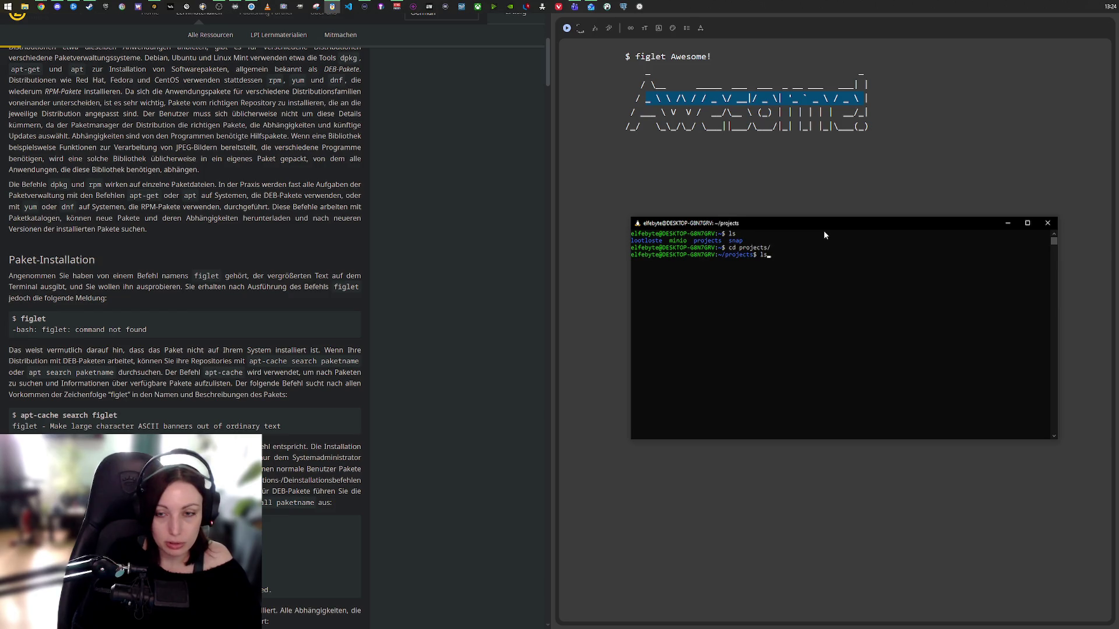
pyautogui.press('BackSpace')
pyautogui.press('BackSpace')
pyautogui.write('cd le')
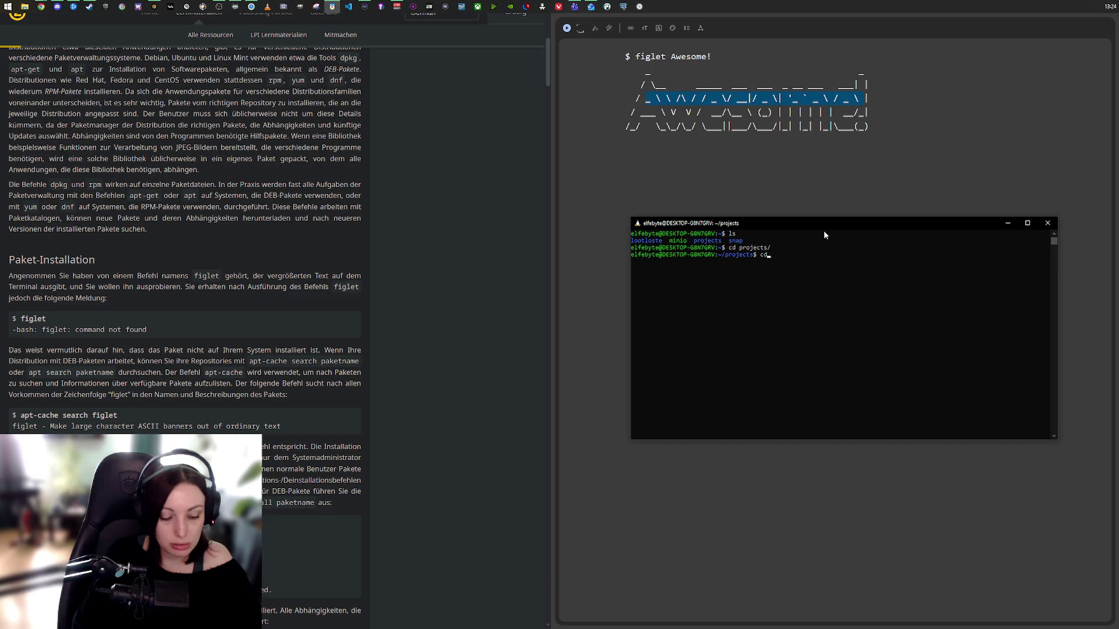
pyautogui.press('Tab')
pyautogui.press('Return')
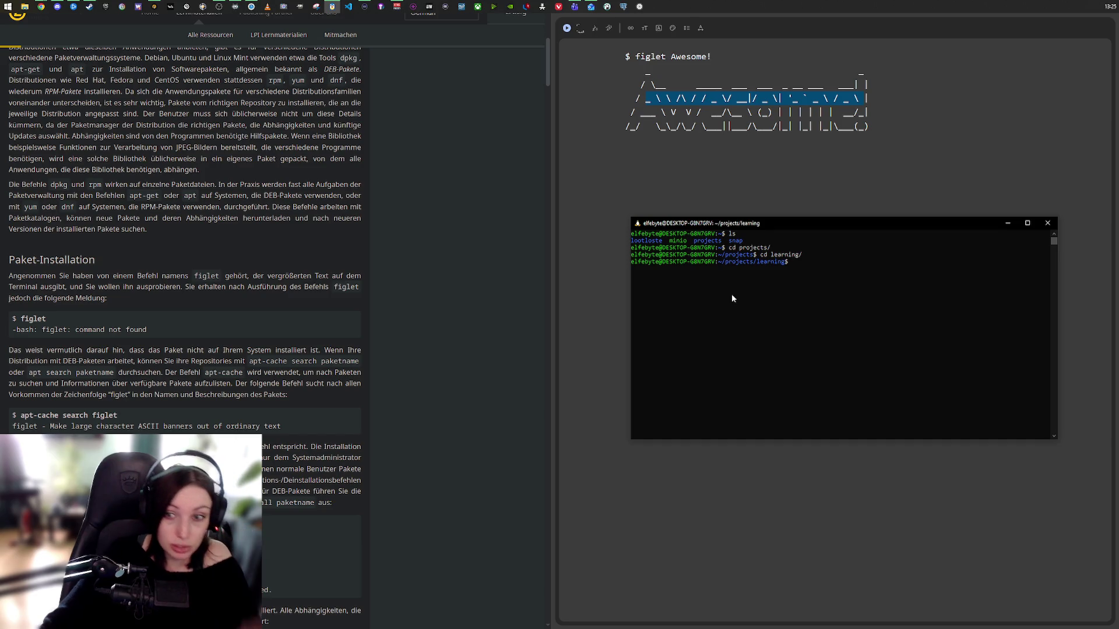
pyautogui.write('figlet')
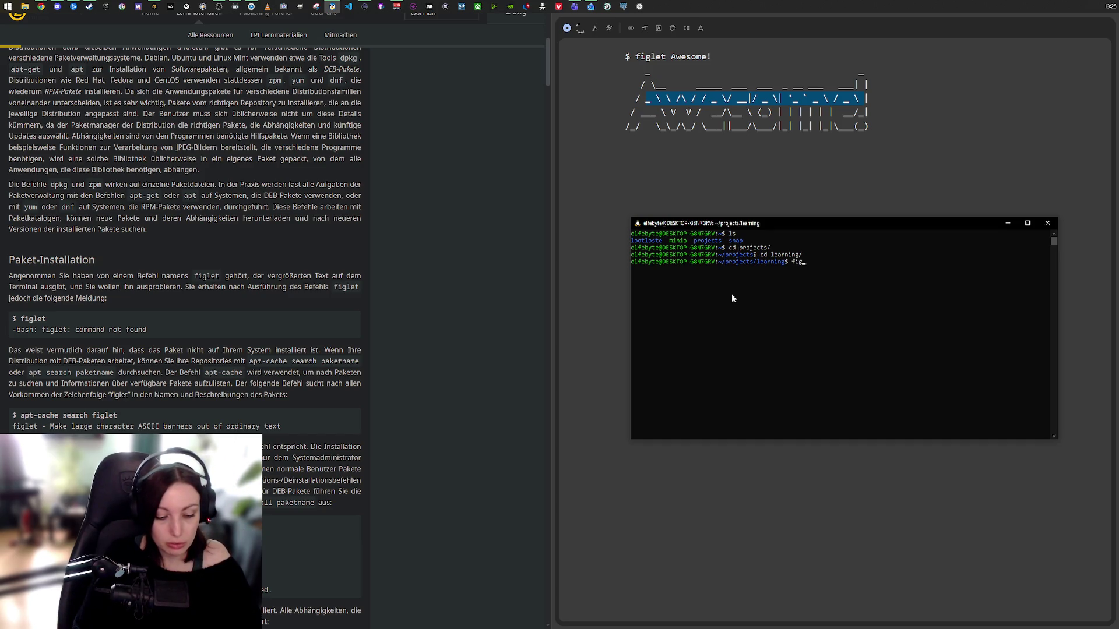
pyautogui.press('Return')
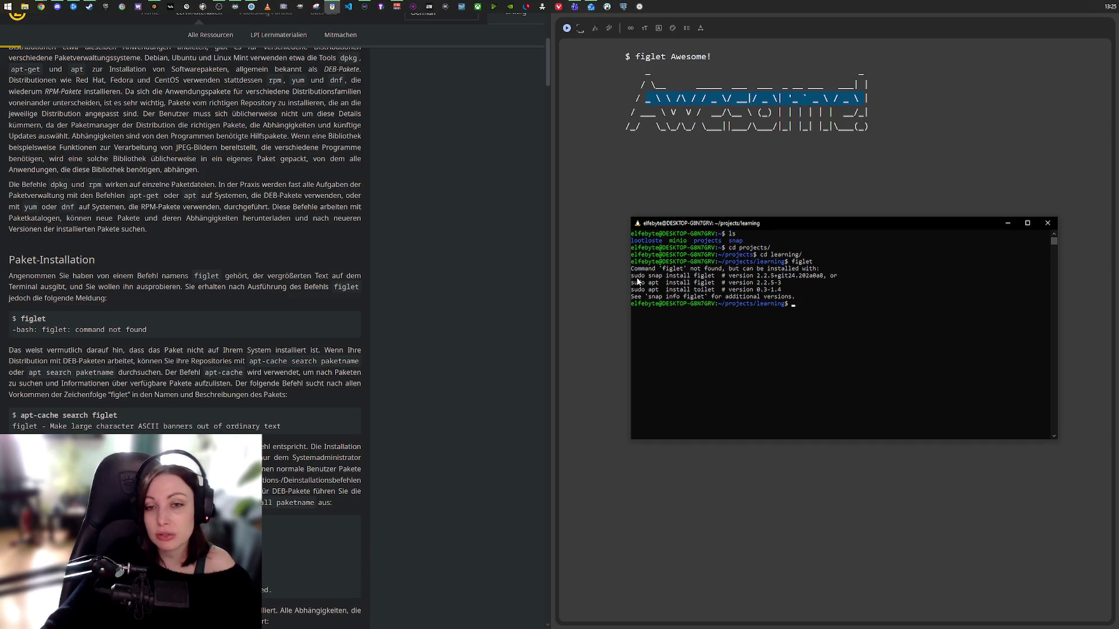
# Step: Highlight the sudo apt install figlet suggestion, then mark 'figlet: command not found' in the lesson
pyautogui.moveTo(641, 290); pyautogui.dragTo(750, 298)
pyautogui.click(750, 298)
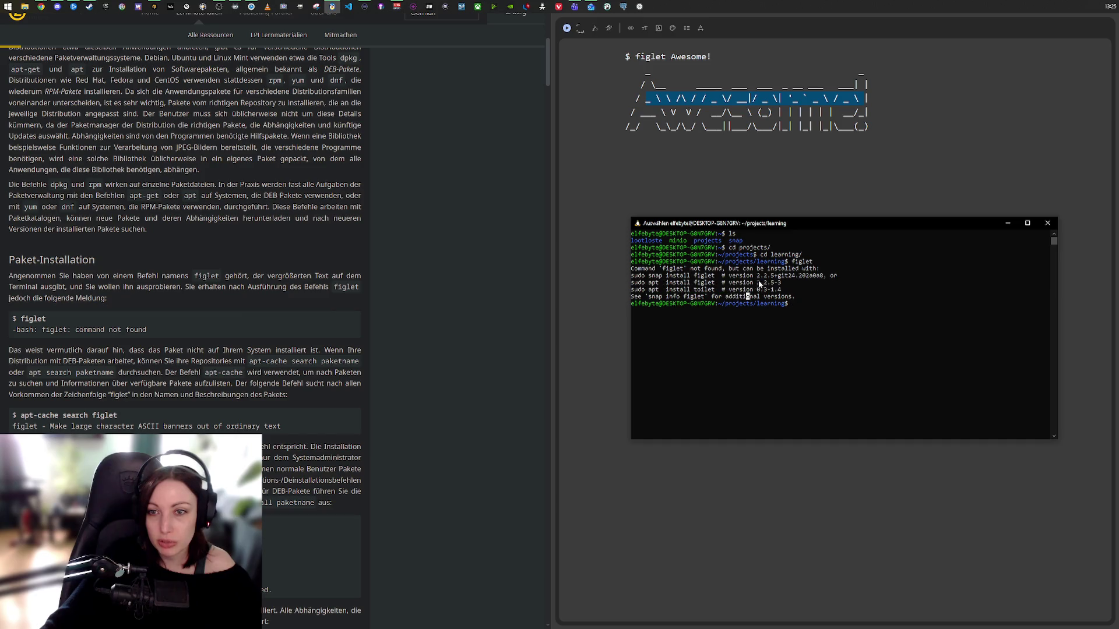
pyautogui.click(688, 290)
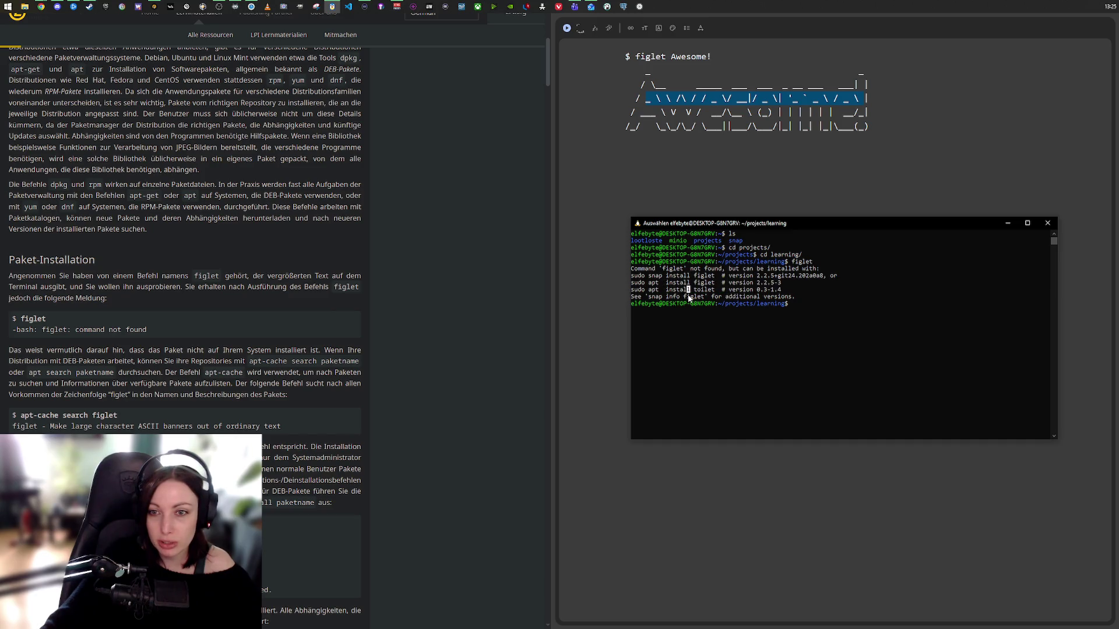
pyautogui.moveTo(634, 277)
pyautogui.mouseDown()
pyautogui.moveTo(773, 283)
pyautogui.moveTo(781, 300)
pyautogui.moveTo(641, 285)
pyautogui.moveTo(714, 287)
pyautogui.mouseUp()
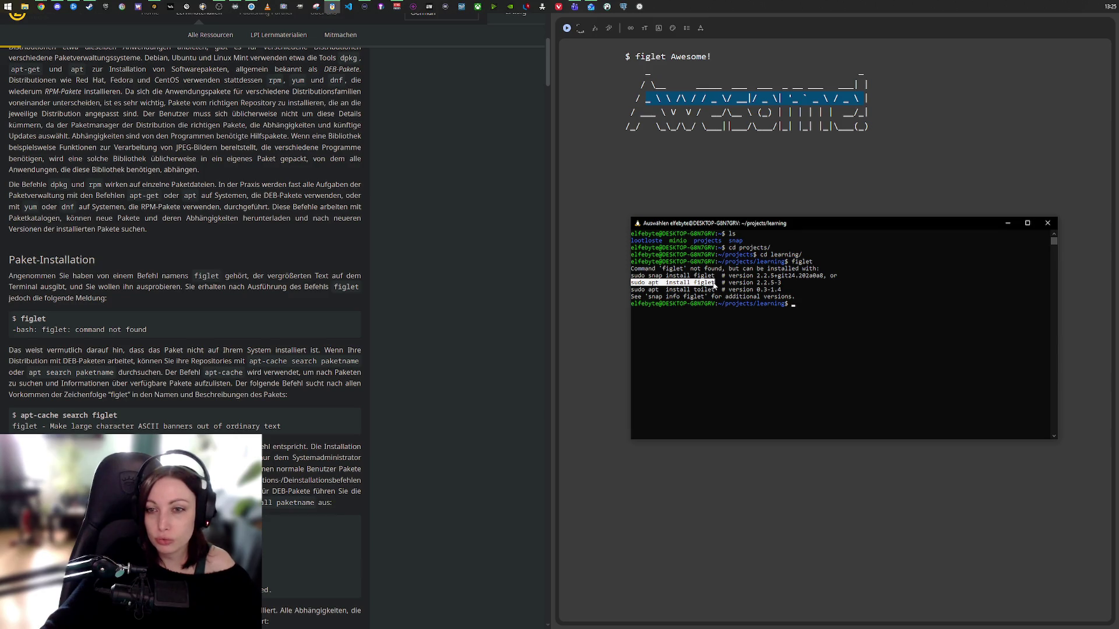
pyautogui.moveTo(784, 227); pyautogui.dragTo(803, 230)
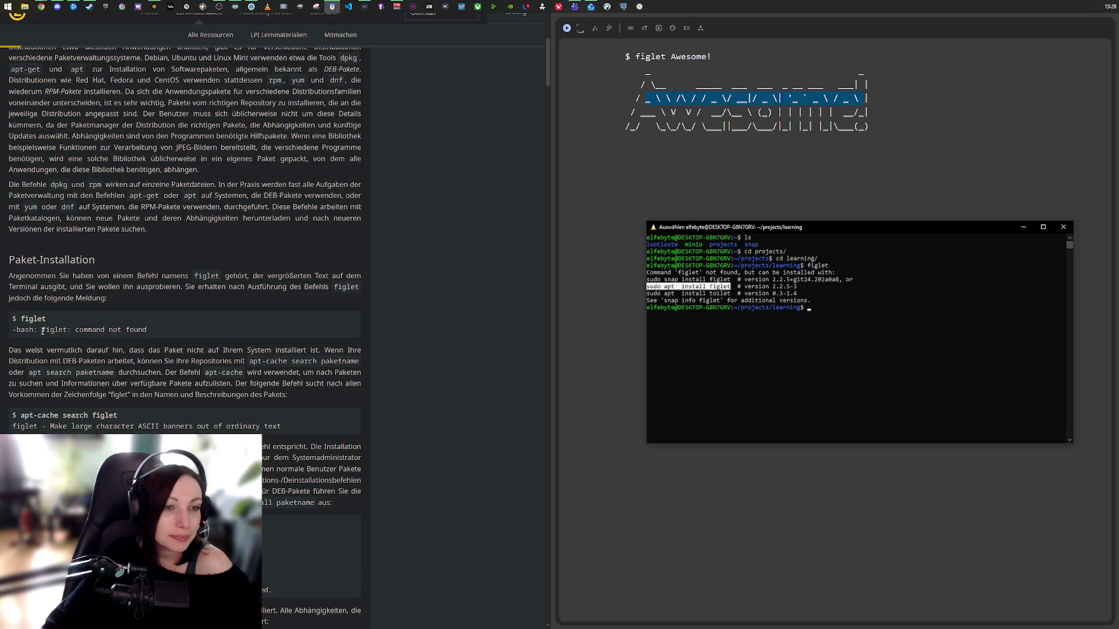
pyautogui.moveTo(42, 330); pyautogui.dragTo(150, 331)
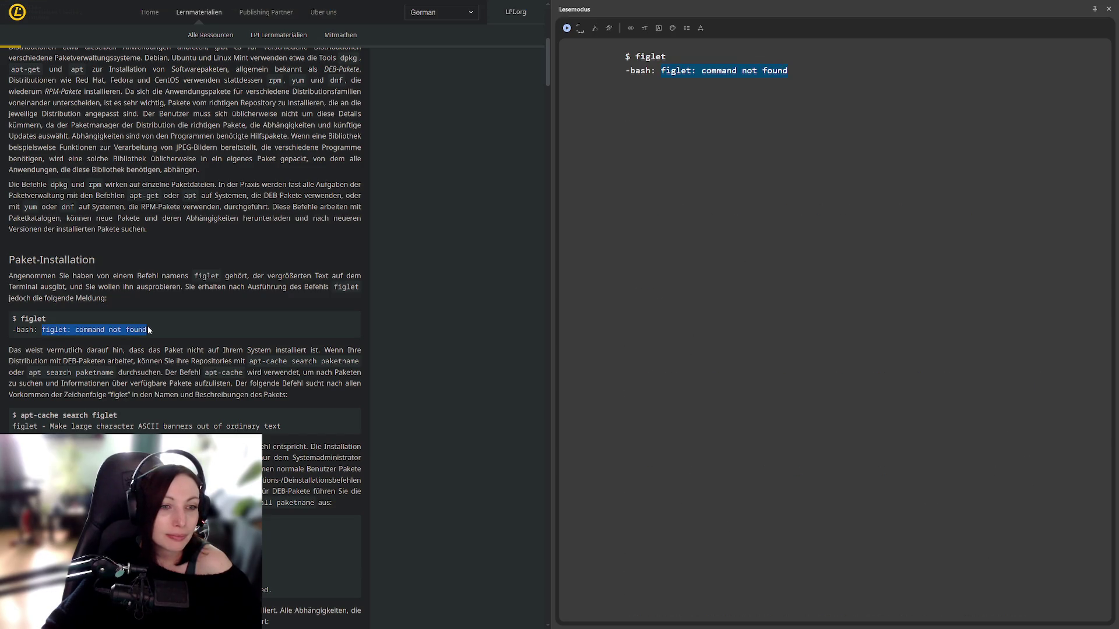
# Step: Read the Paket-Installation text aloud and mark the apt-cache search figlet example
pyautogui.click(567, 28)
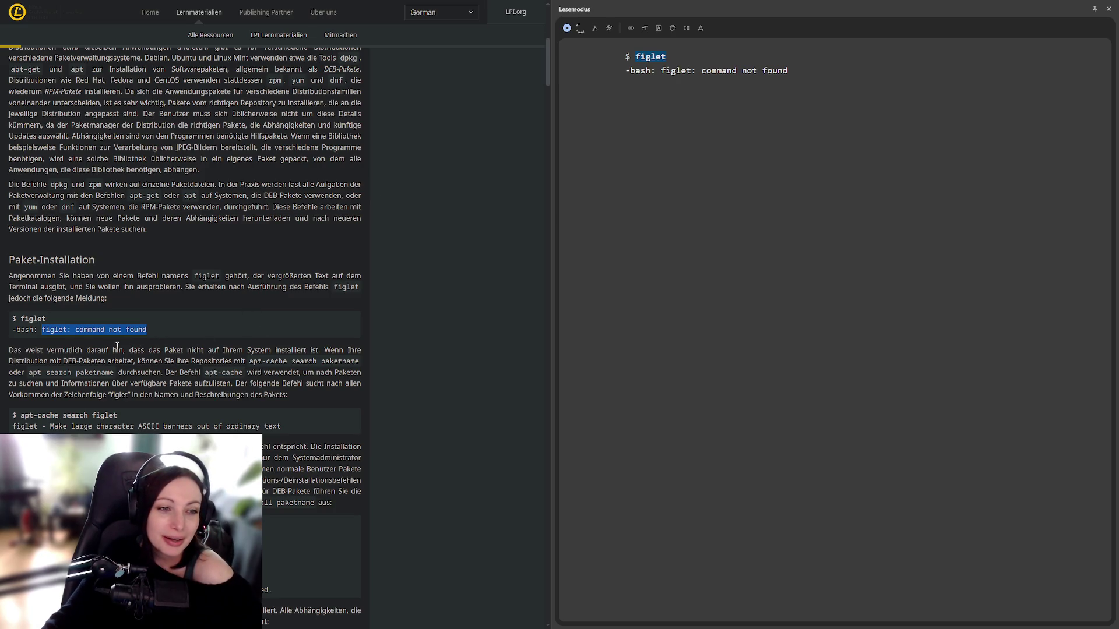
pyautogui.moveTo(11, 354); pyautogui.dragTo(58, 354)
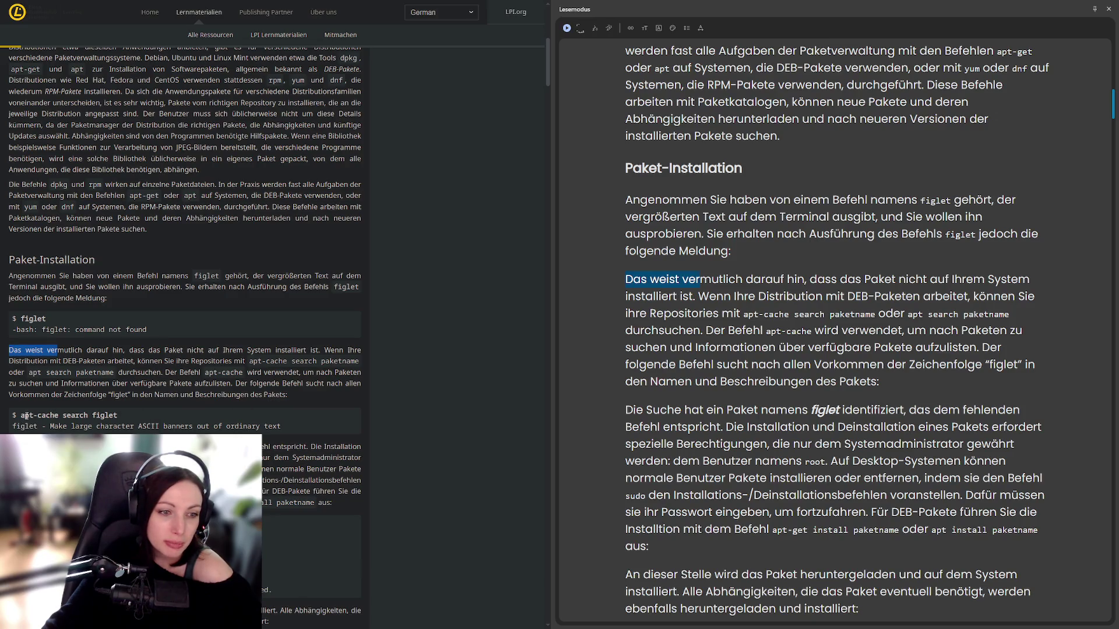
pyautogui.moveTo(21, 416); pyautogui.dragTo(119, 415)
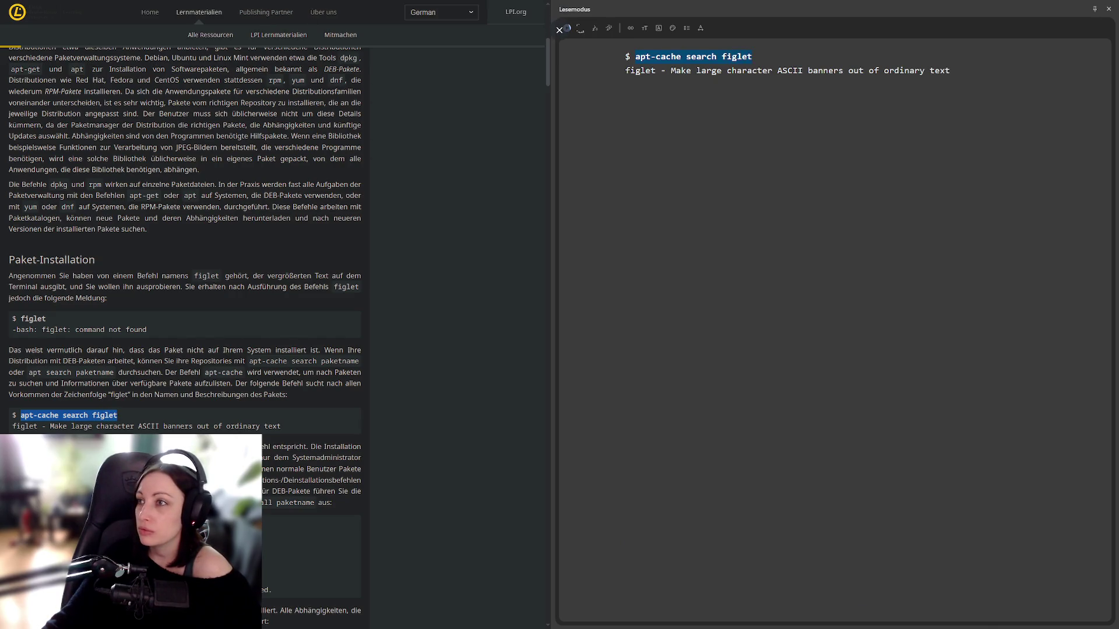
# Step: Switch to the terminal and paste sudo apt install figlet at the prompt
pyautogui.hotkey('alt', 'Tab')
pyautogui.rightClick(809, 290)
pyautogui.rightClick(823, 309)
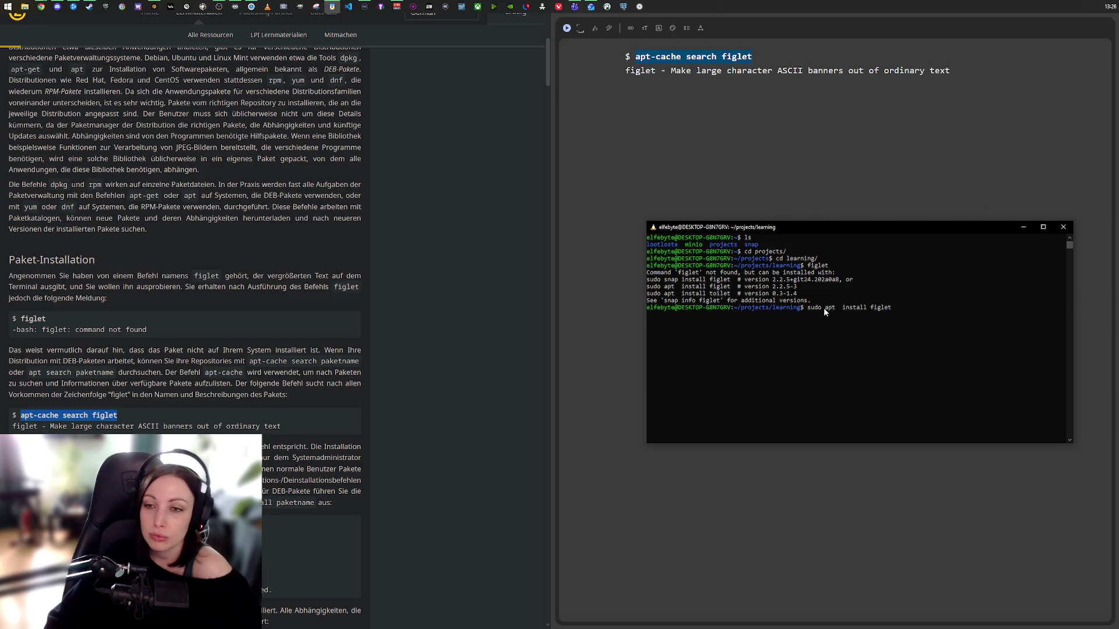
# Step: Replace the pasted install line with apt-cache search figlet to list figlet-related packages
pyautogui.press('BackSpace')
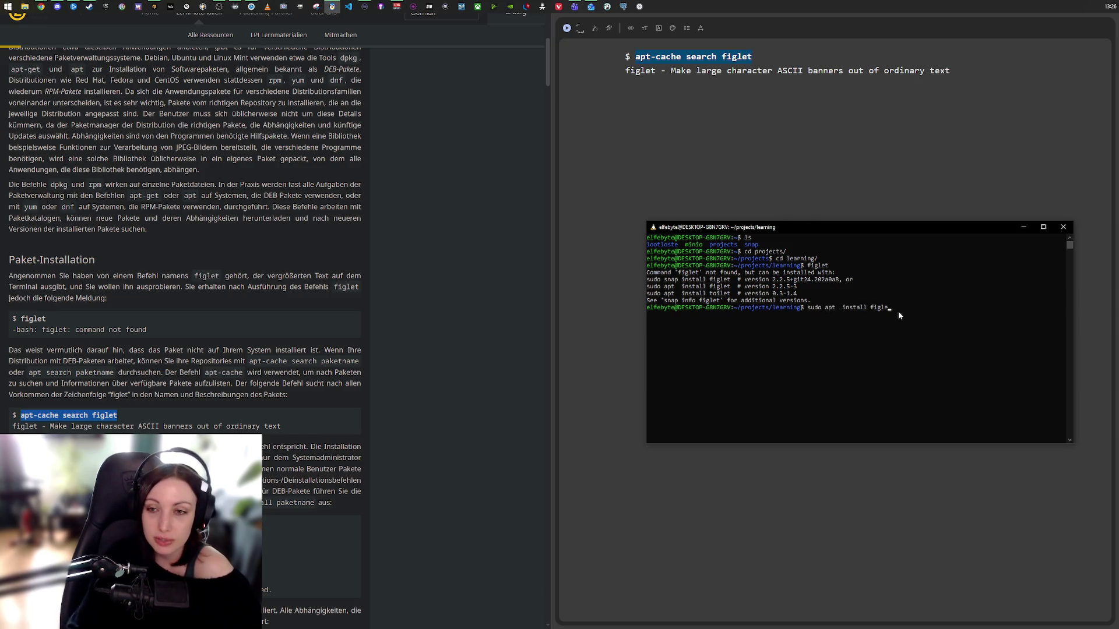
pyautogui.press('BackSpace')
pyautogui.press('BackSpace')
pyautogui.press('BackSpace')
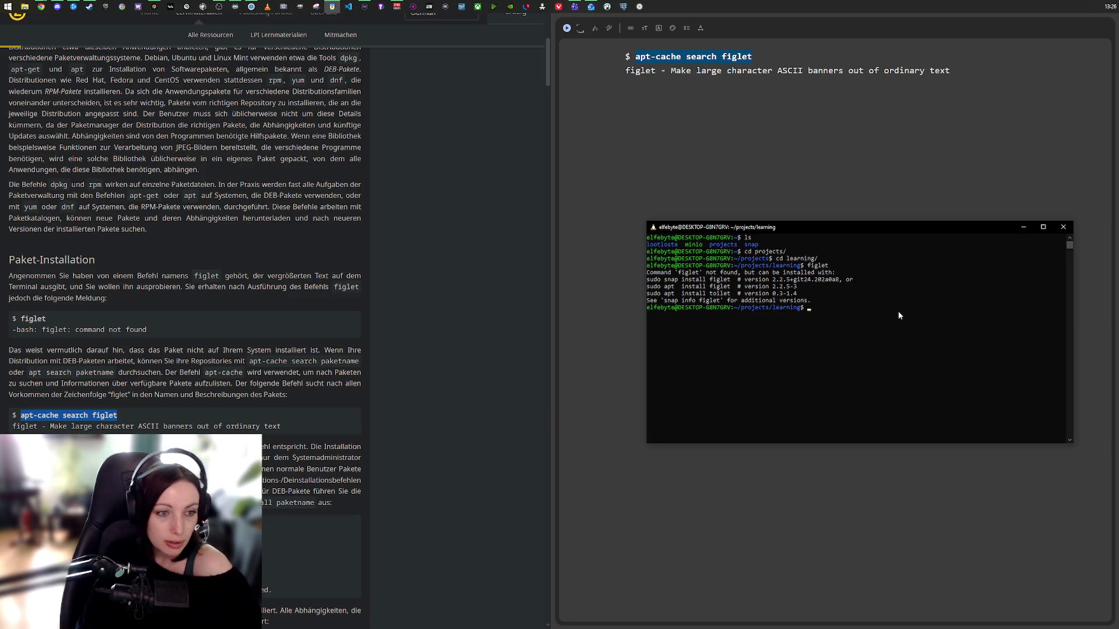
pyautogui.write('apt-ca')
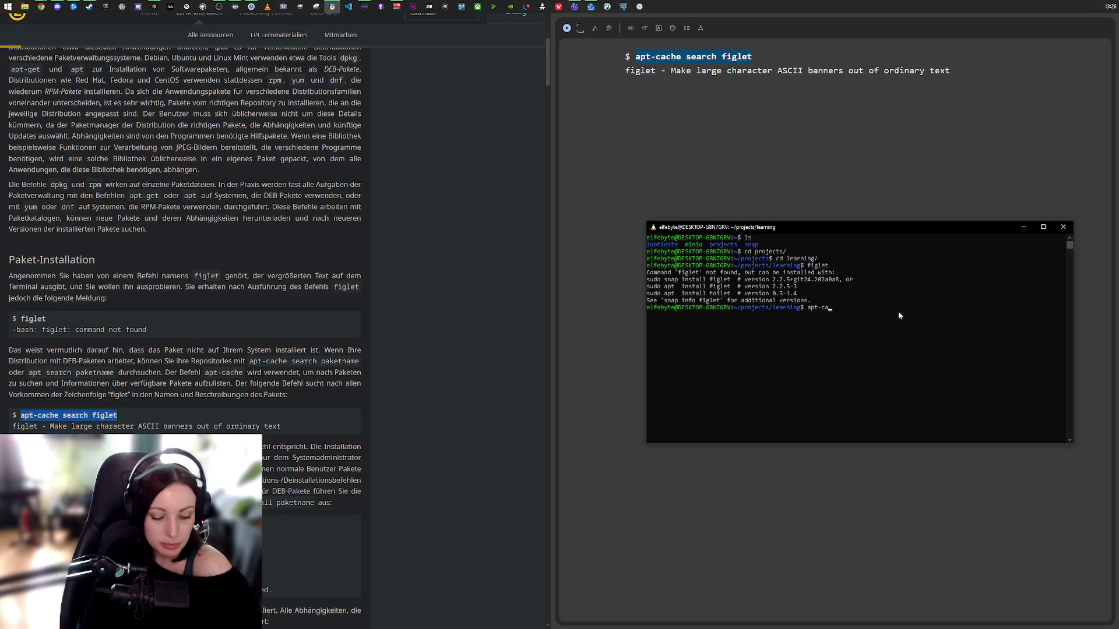
pyautogui.write('che')
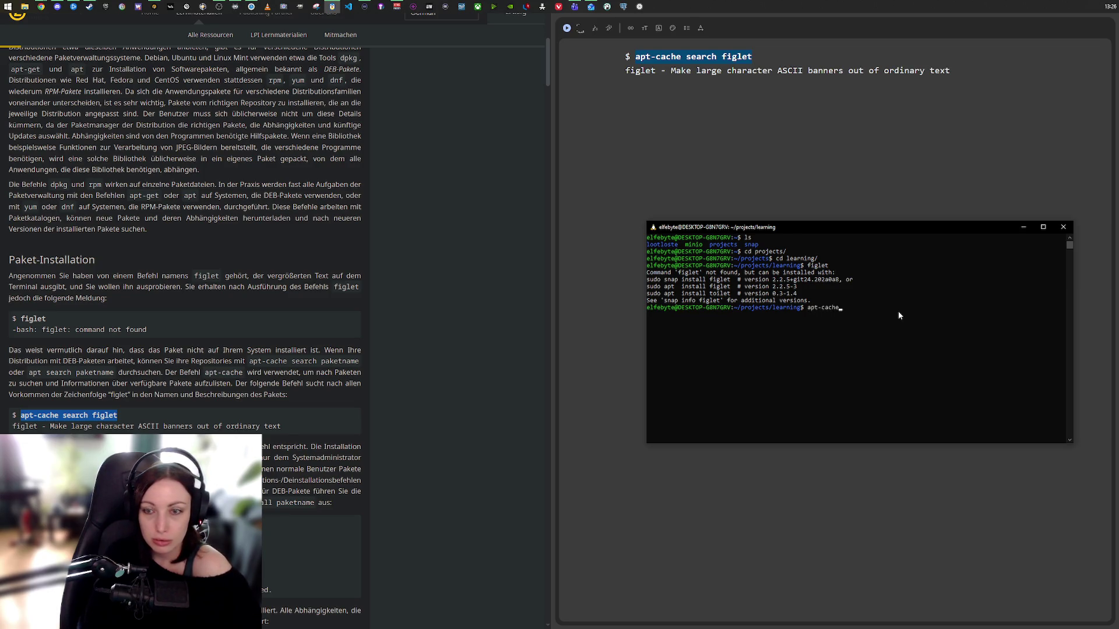
pyautogui.write(' search figlet')
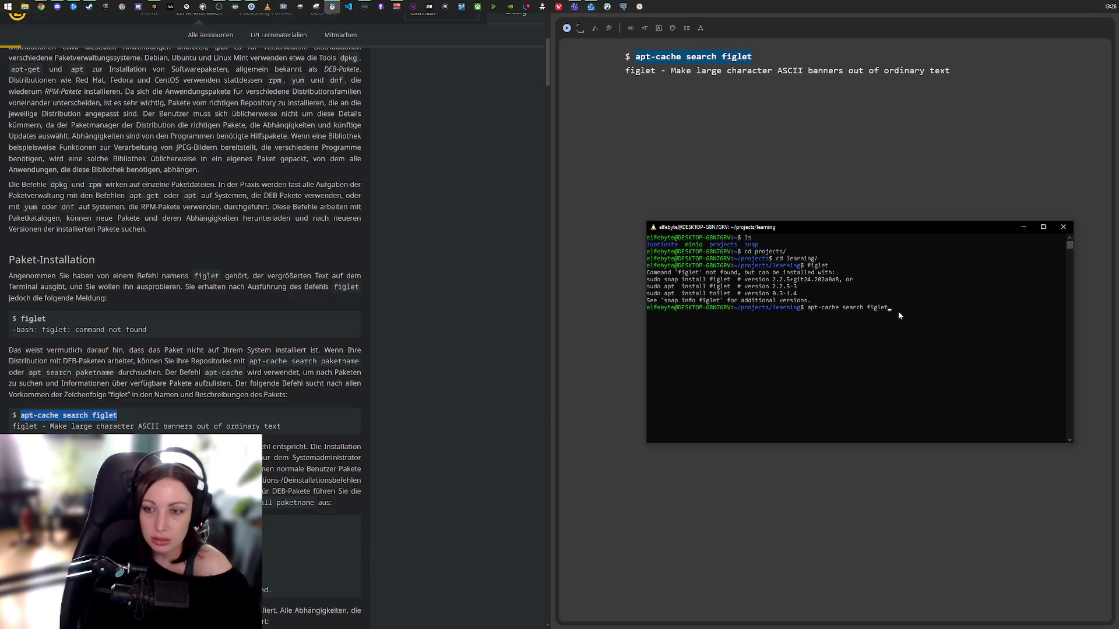
pyautogui.press('Return')
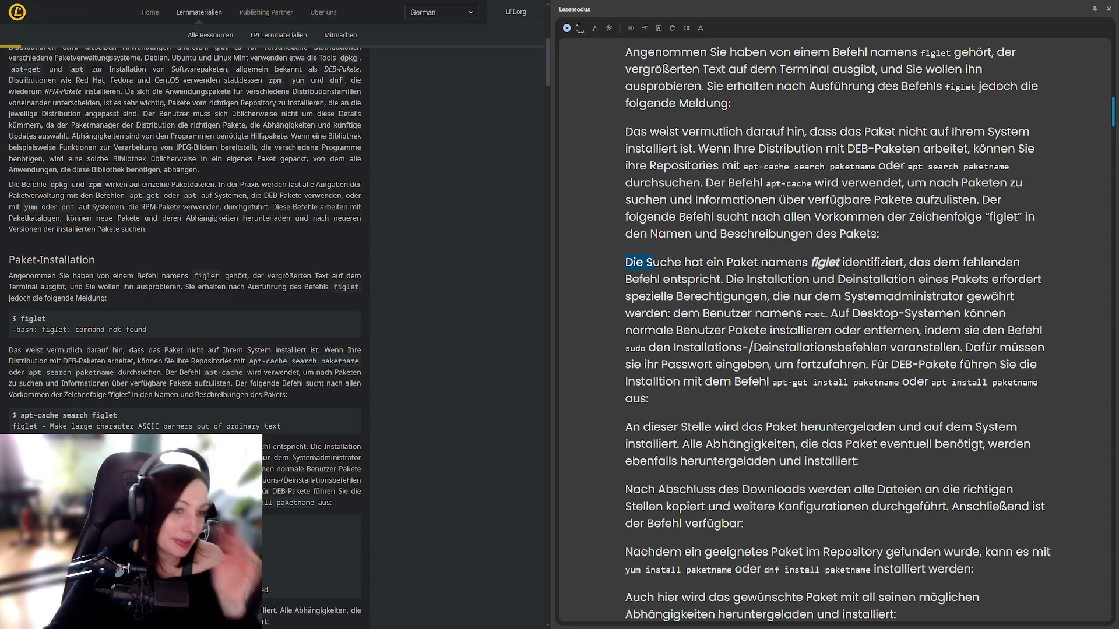
# Step: Resume the lesson read-aloud in reading mode, briefly checking the terminal's search results
pyautogui.scroll(-2, 49, 357)
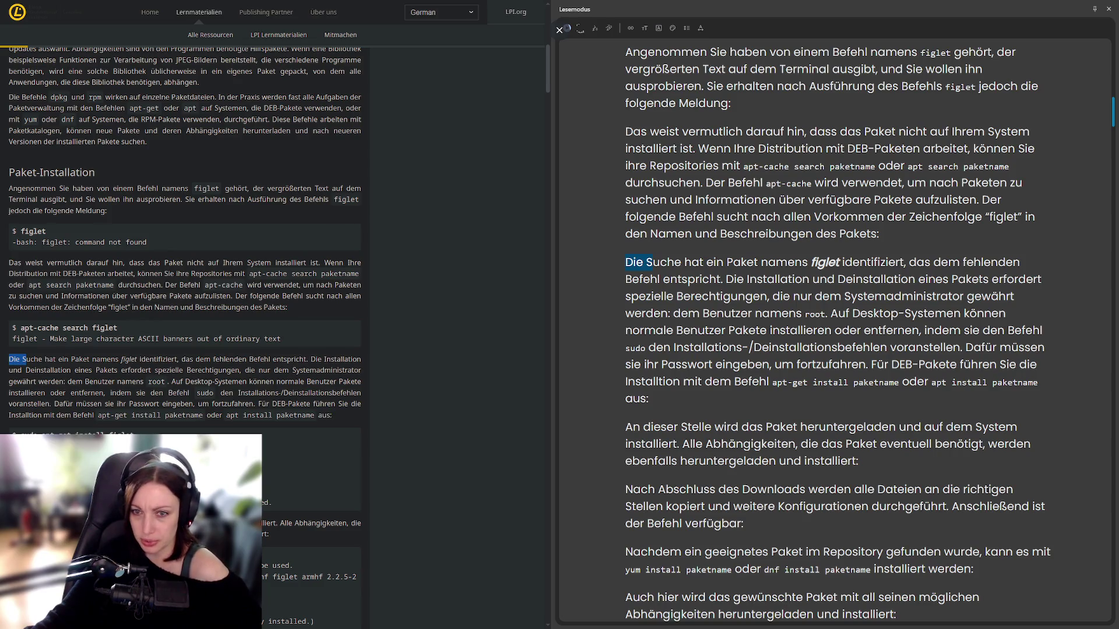
pyautogui.click(563, 29)
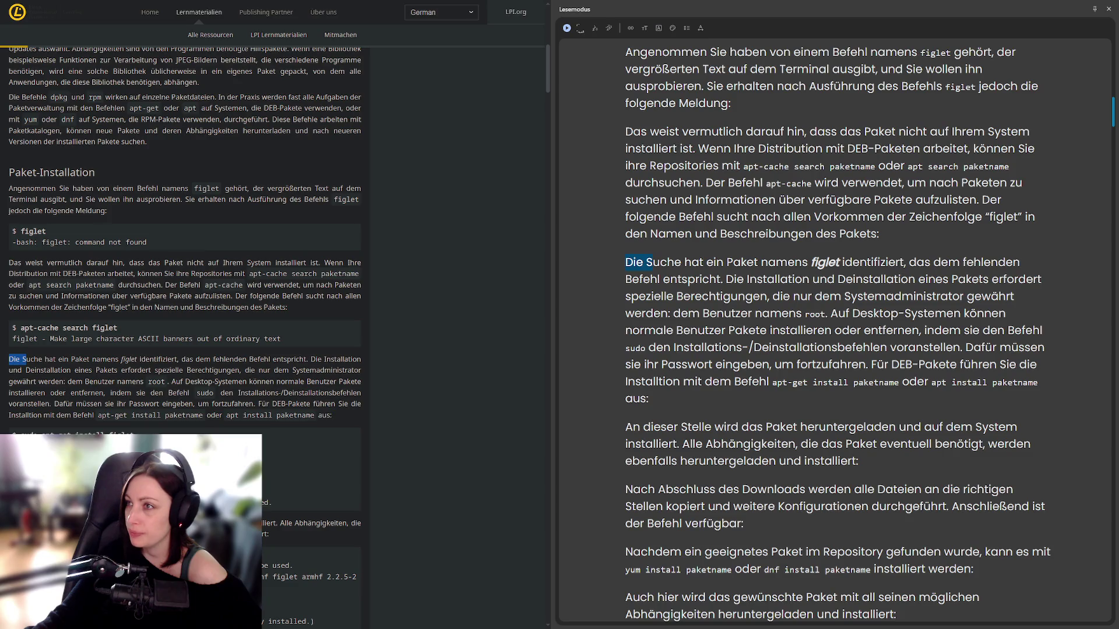
pyautogui.hotkey('alt', 'Tab')
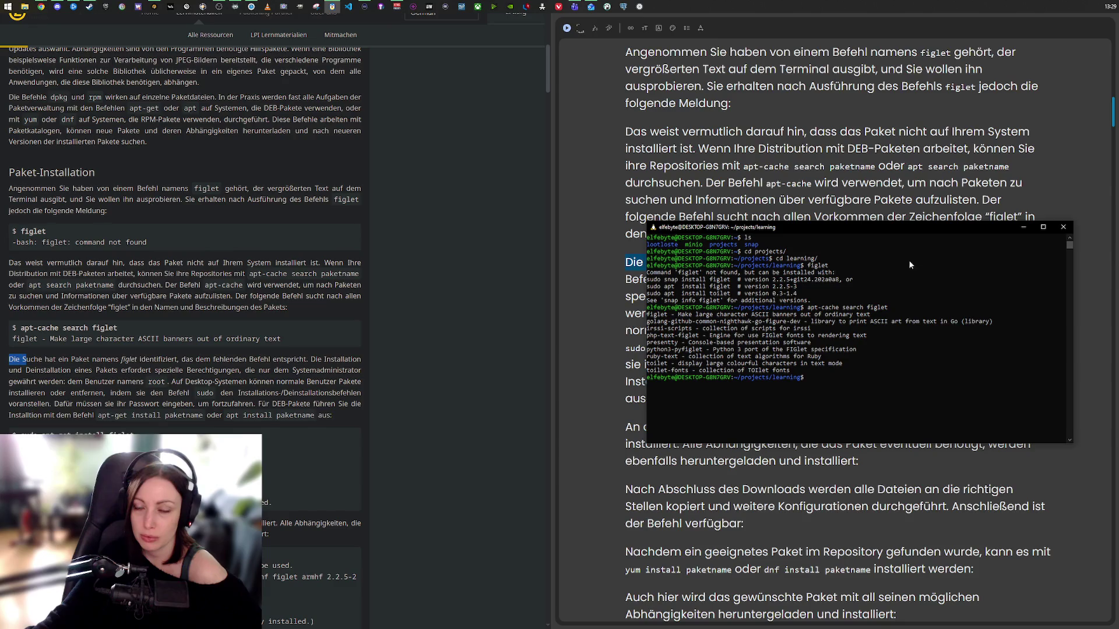
pyautogui.click(1023, 227)
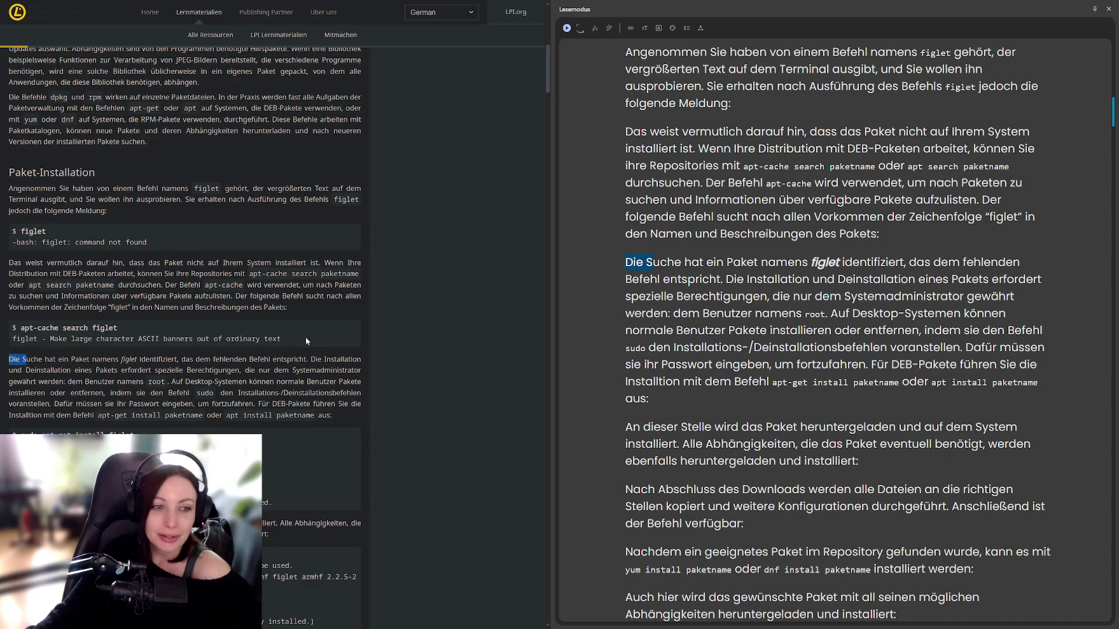
# Step: Scroll the lesson to the sudo apt-get install figlet example and bring the terminal back
pyautogui.scroll(-1, 261, 374)
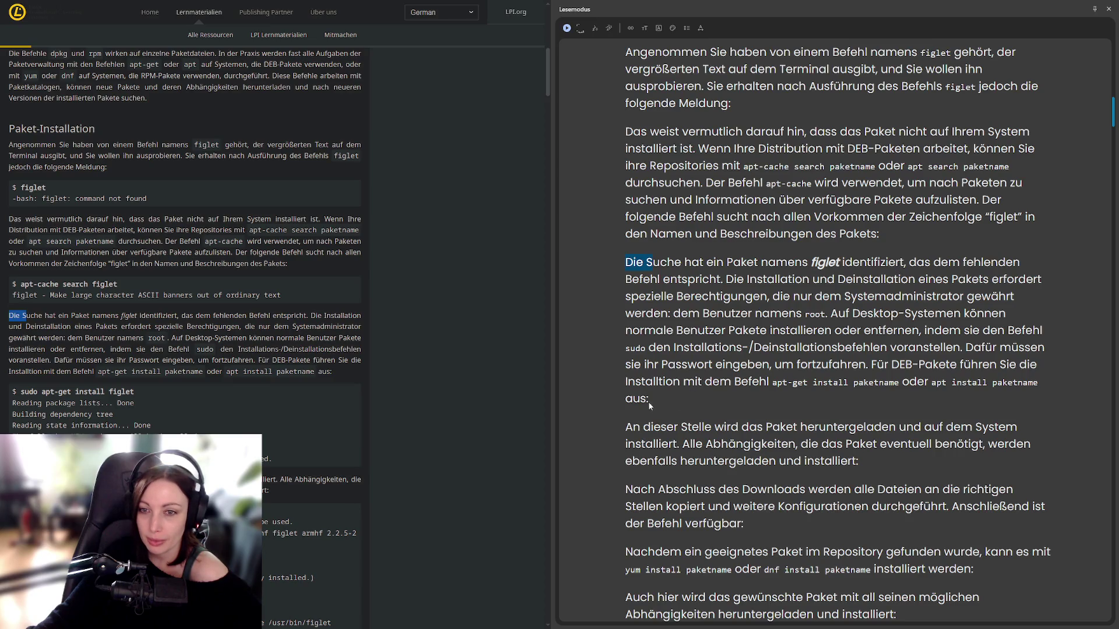
pyautogui.scroll(-1, 108, 355)
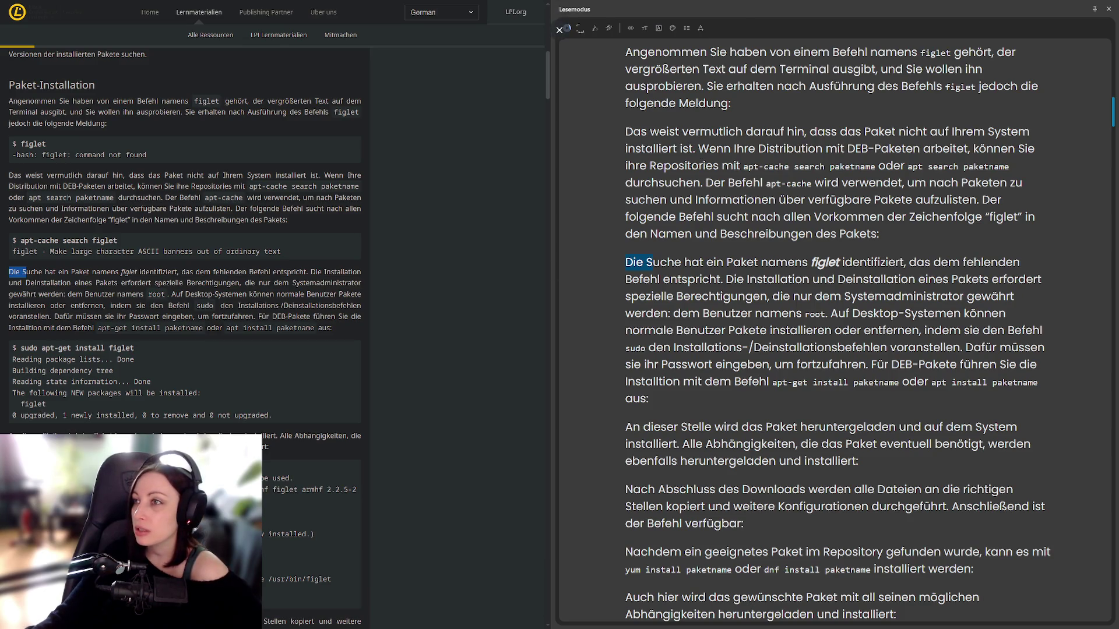
pyautogui.click(333, 6)
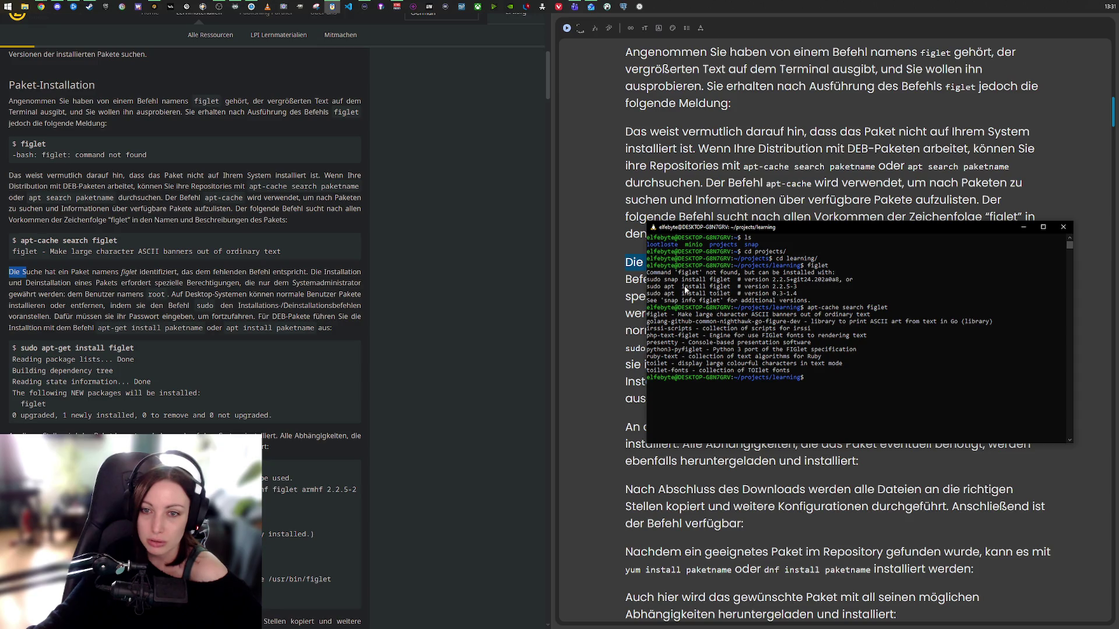
# Step: Reuse the earlier sudo apt install figlet command at the prompt and authorise it with the sudo password
pyautogui.moveTo(647, 287); pyautogui.dragTo(726, 293)
pyautogui.rightClick(726, 293)
pyautogui.rightClick(812, 376)
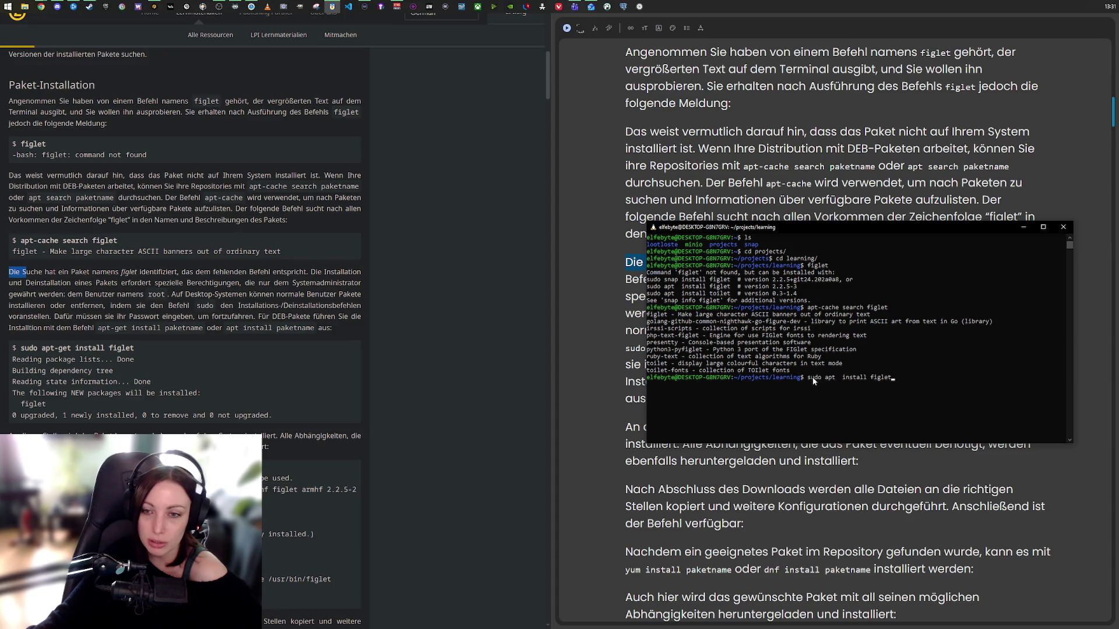
pyautogui.press('Return')
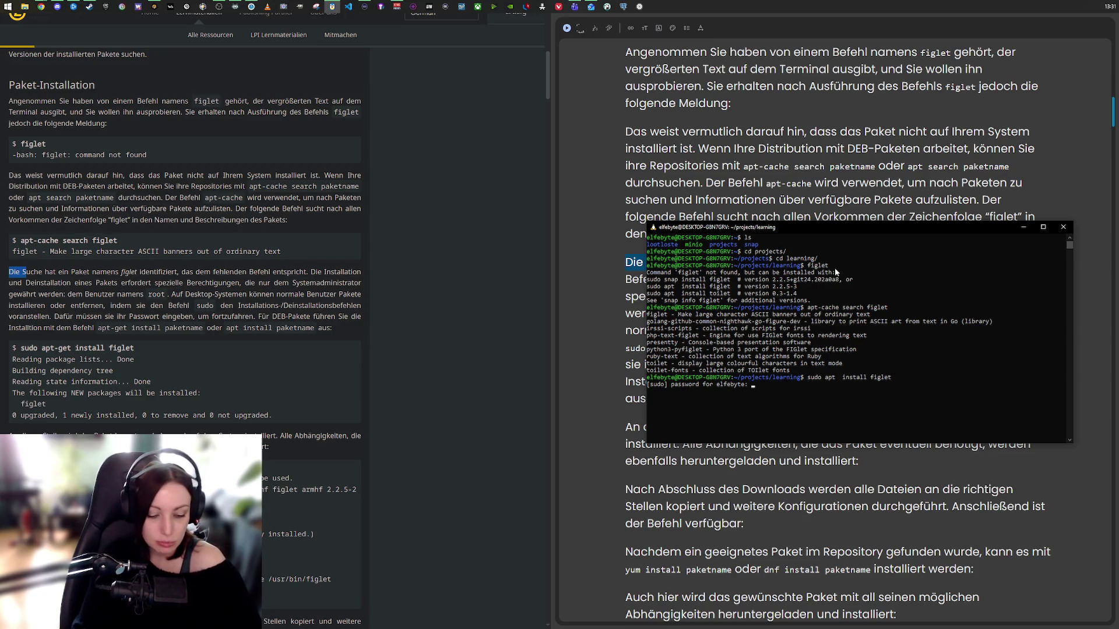
pyautogui.press('Return')
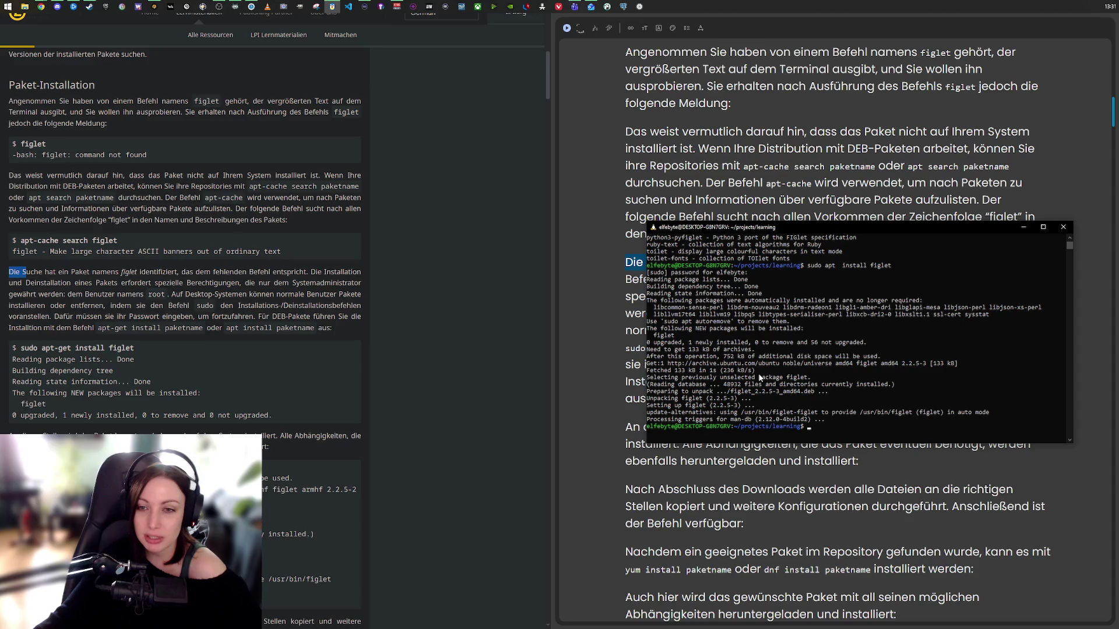
pyautogui.scroll(-4, 317, 423)
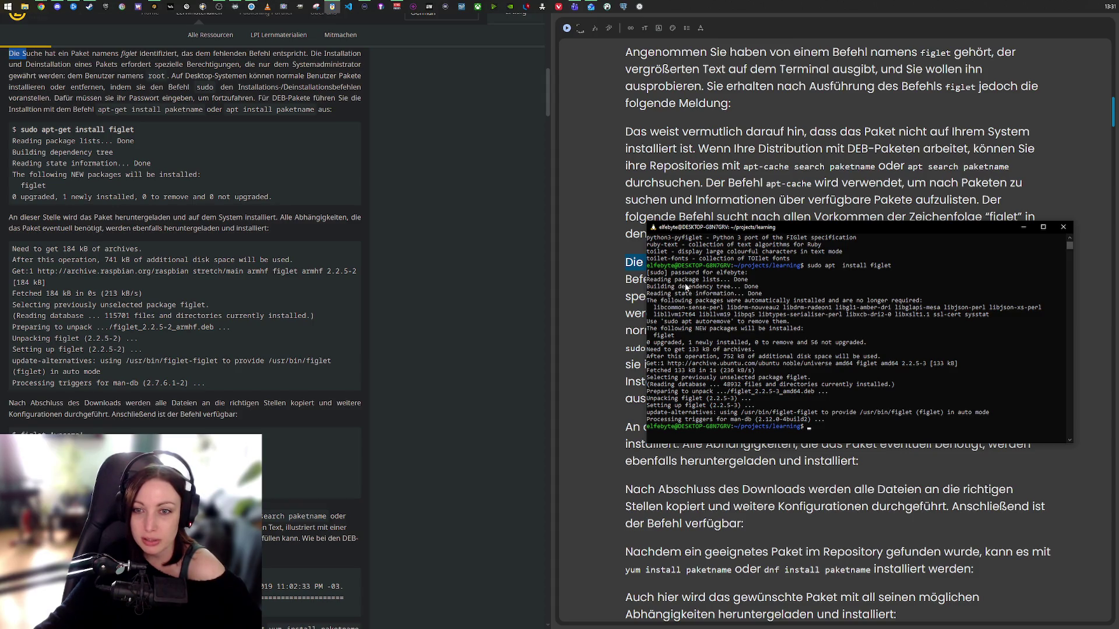
# Step: Highlight the install output's dependency-tree, 133 kB download, 752 kB disk space and fetch lines
pyautogui.moveTo(686, 286); pyautogui.dragTo(721, 287)
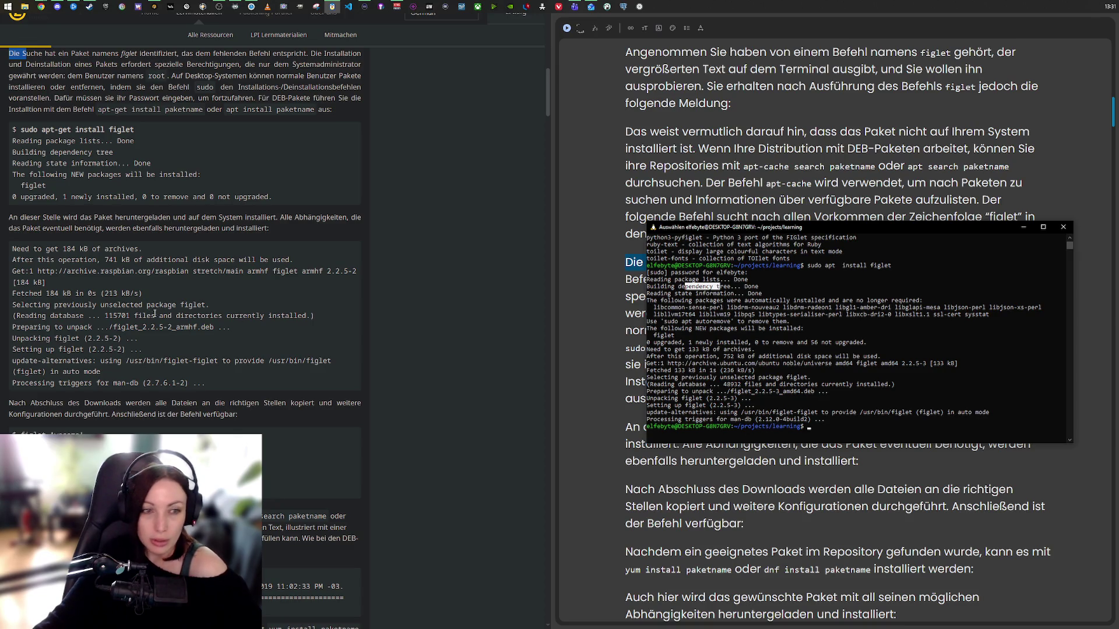
pyautogui.scroll(-1, 167, 315)
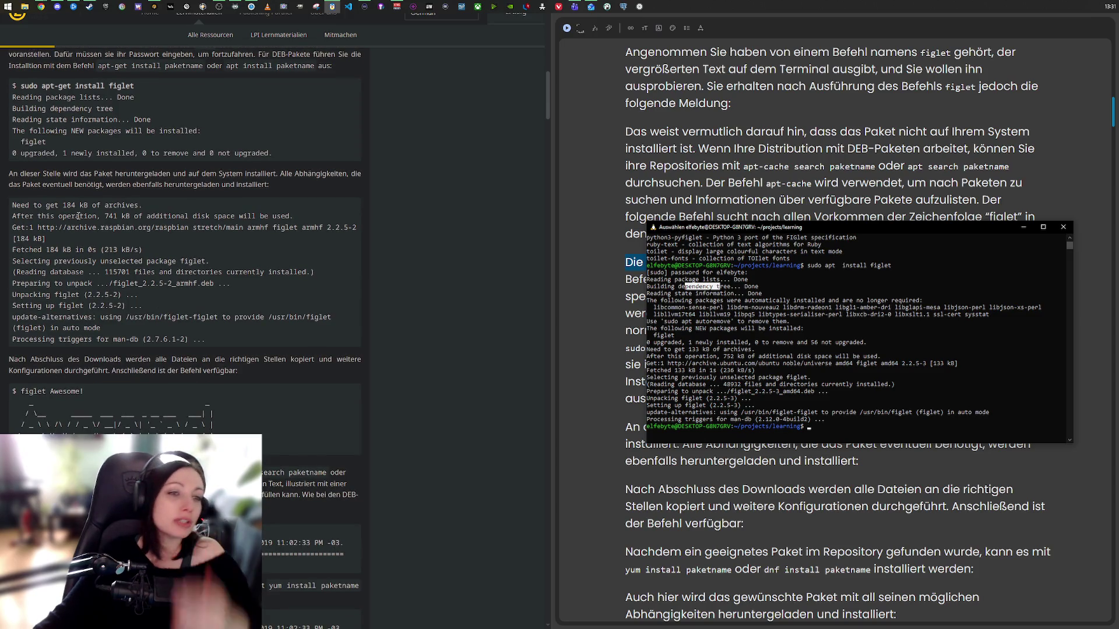
pyautogui.click(802, 286)
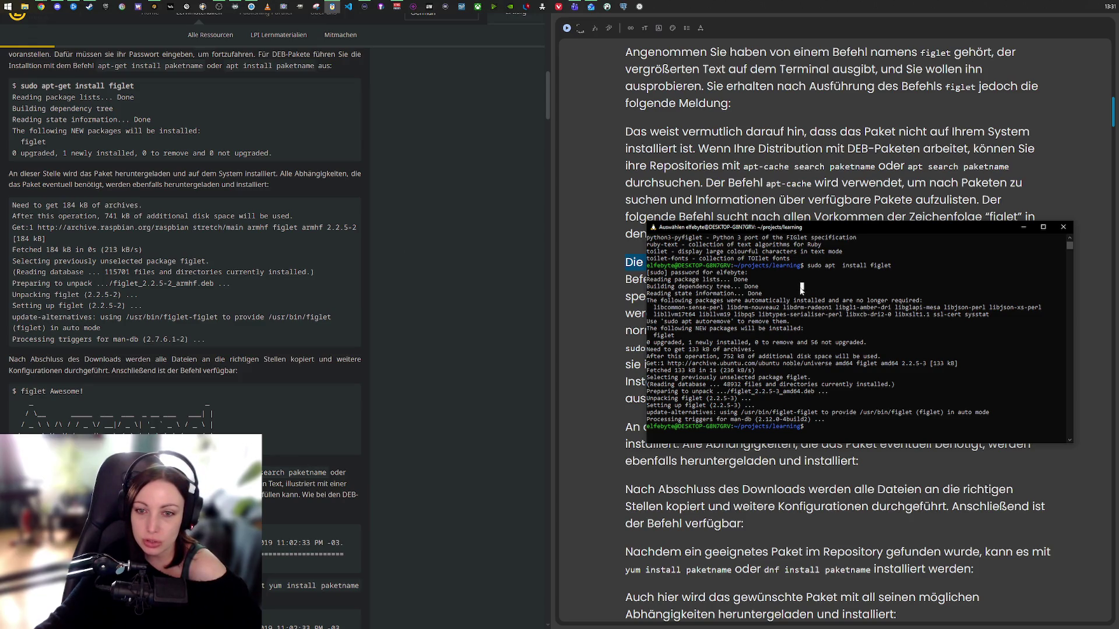
pyautogui.moveTo(648, 350); pyautogui.dragTo(753, 354)
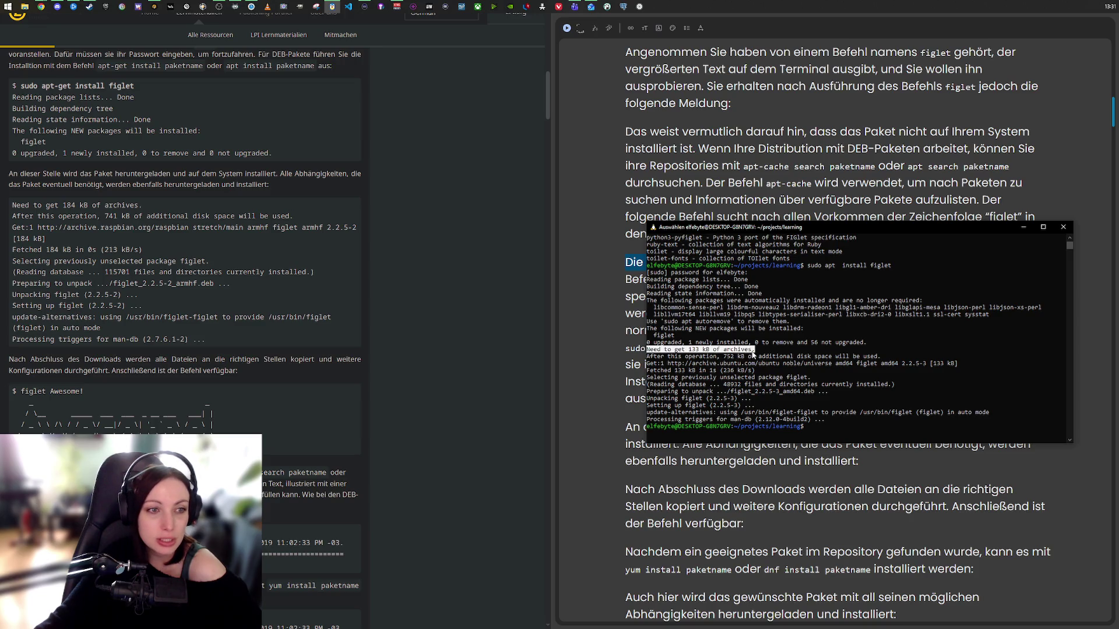
pyautogui.moveTo(647, 357); pyautogui.dragTo(879, 361)
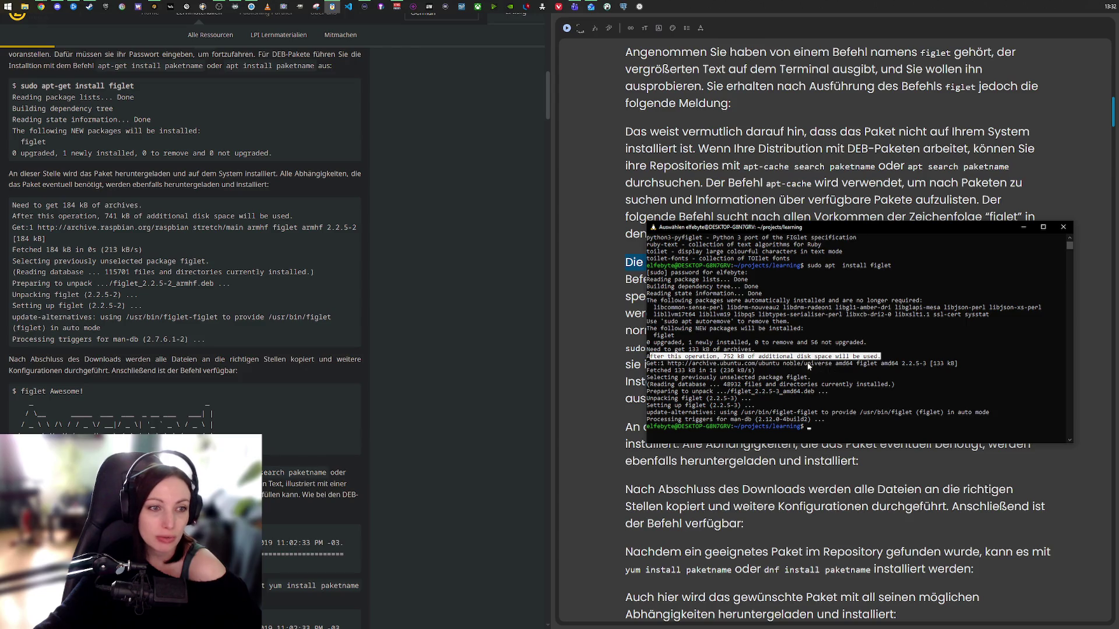
pyautogui.moveTo(647, 363); pyautogui.dragTo(942, 369)
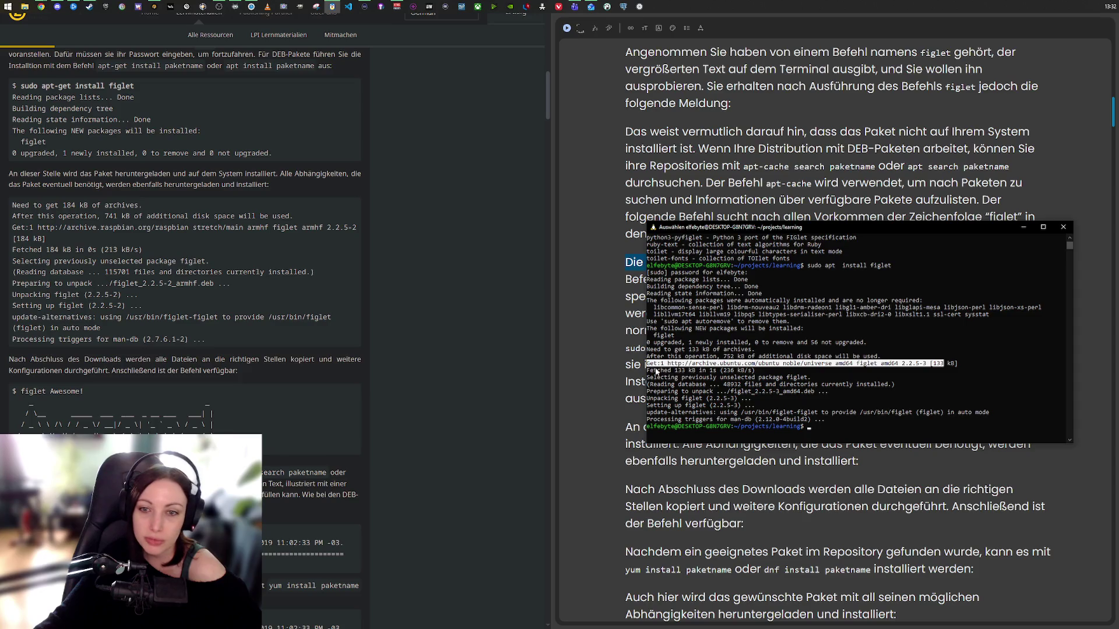
pyautogui.moveTo(647, 370); pyautogui.dragTo(756, 376)
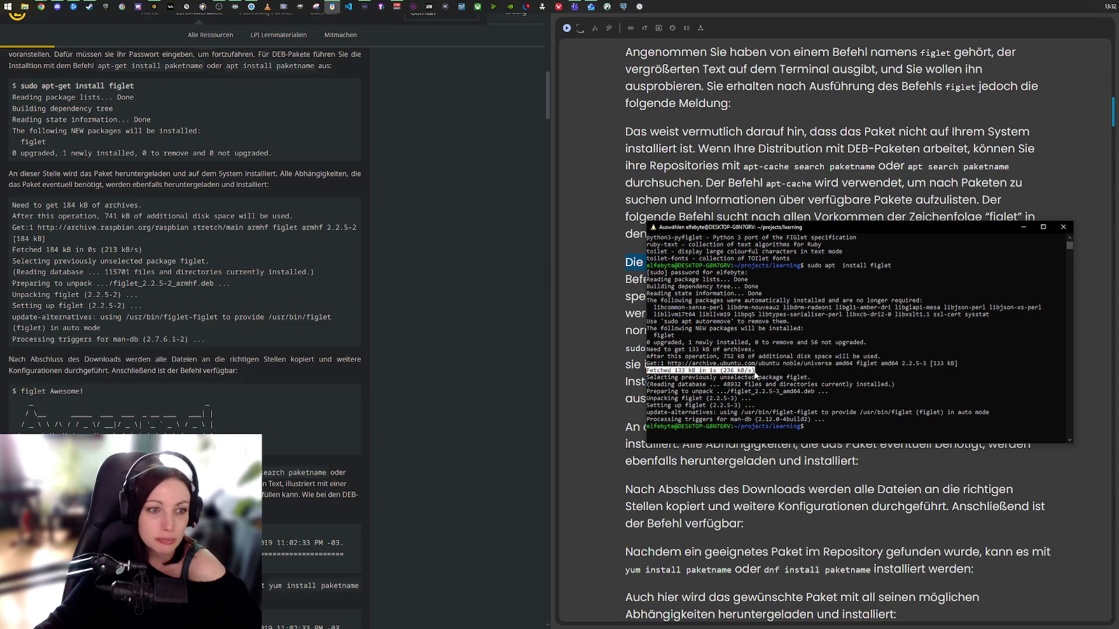
pyautogui.click(715, 371)
# Step: Highlight the package-selection, unpacking, update-alternatives and man-db trigger lines of the output
pyautogui.tripleClick(664, 379)
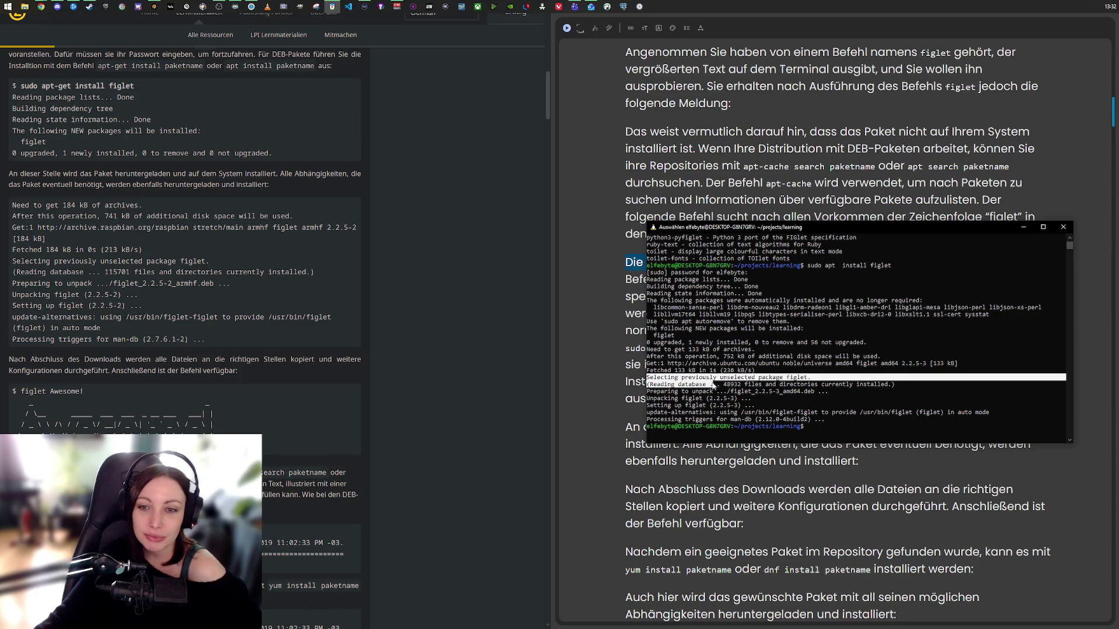
pyautogui.keyDown('shift'); pyautogui.click(759, 381); pyautogui.keyUp('shift')
pyautogui.moveTo(759, 382); pyautogui.dragTo(765, 381)
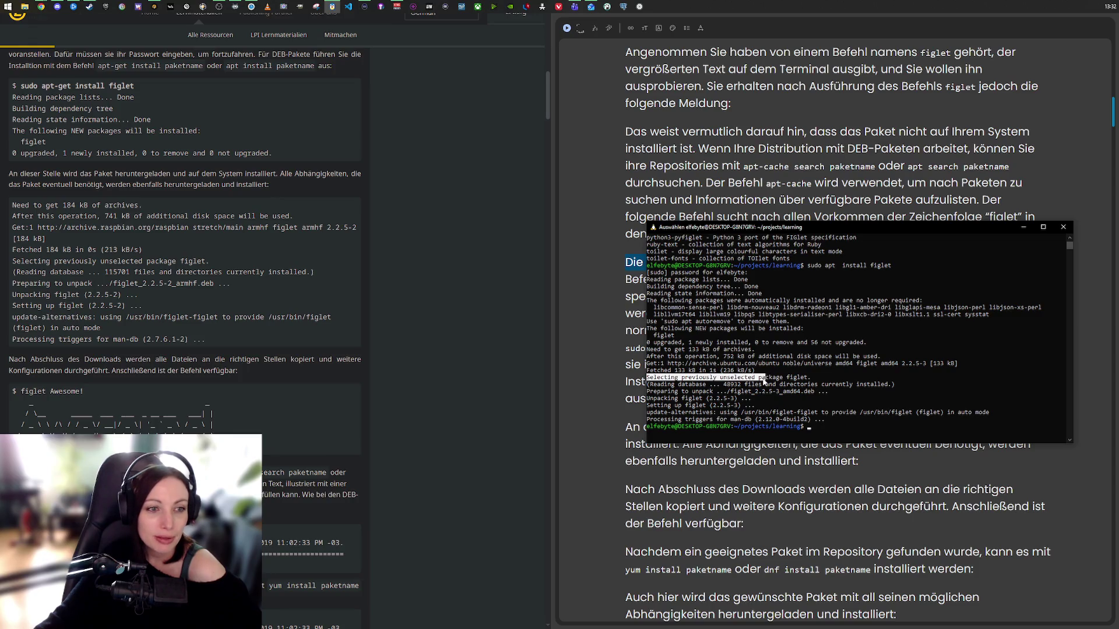
pyautogui.click(655, 385)
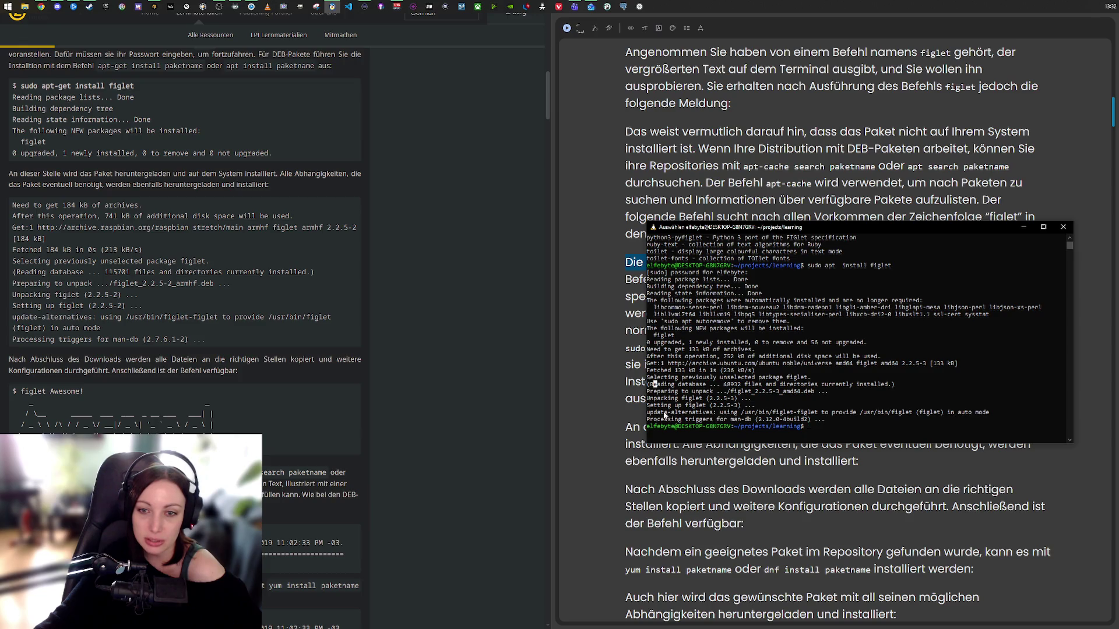
pyautogui.moveTo(647, 415)
pyautogui.mouseDown()
pyautogui.moveTo(970, 423)
pyautogui.moveTo(802, 420)
pyautogui.mouseUp()
pyautogui.click(763, 419)
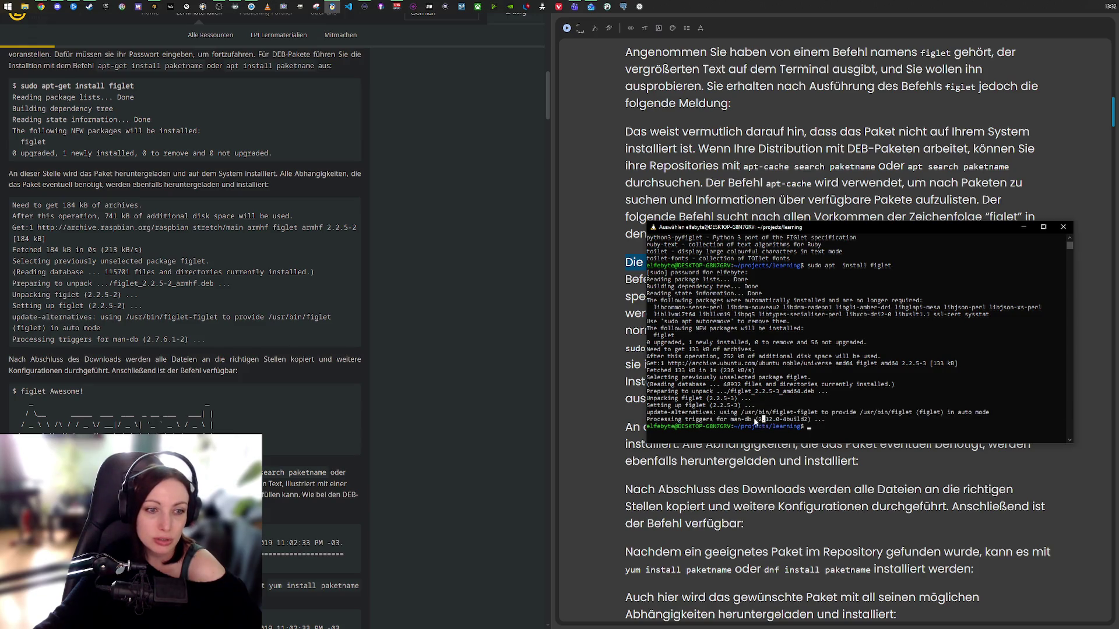
pyautogui.doubleClick(737, 421)
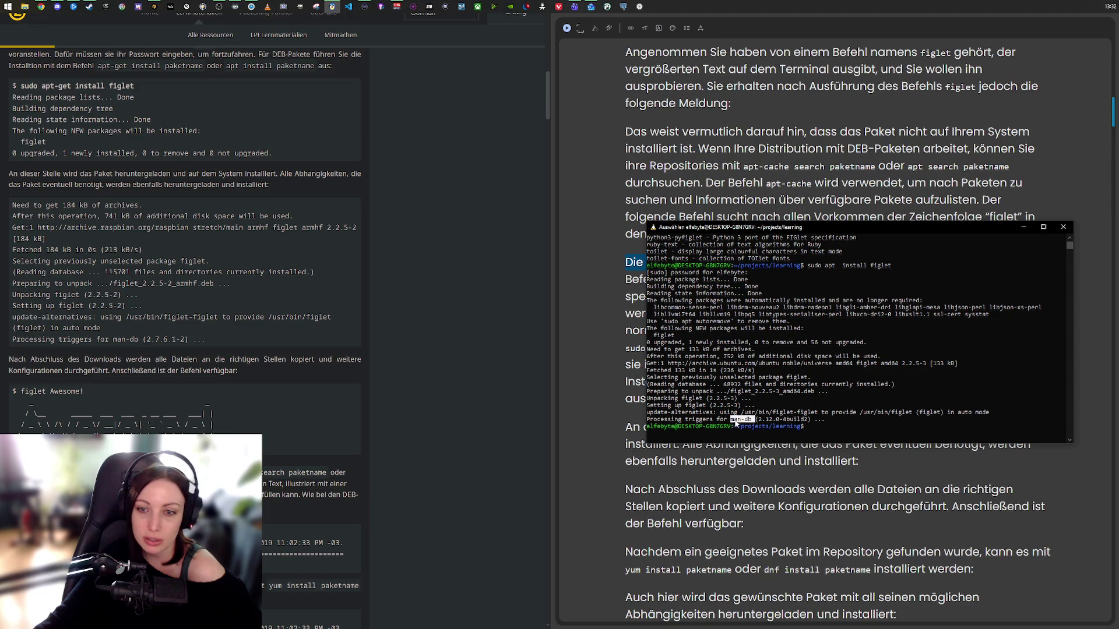
pyautogui.click(738, 422)
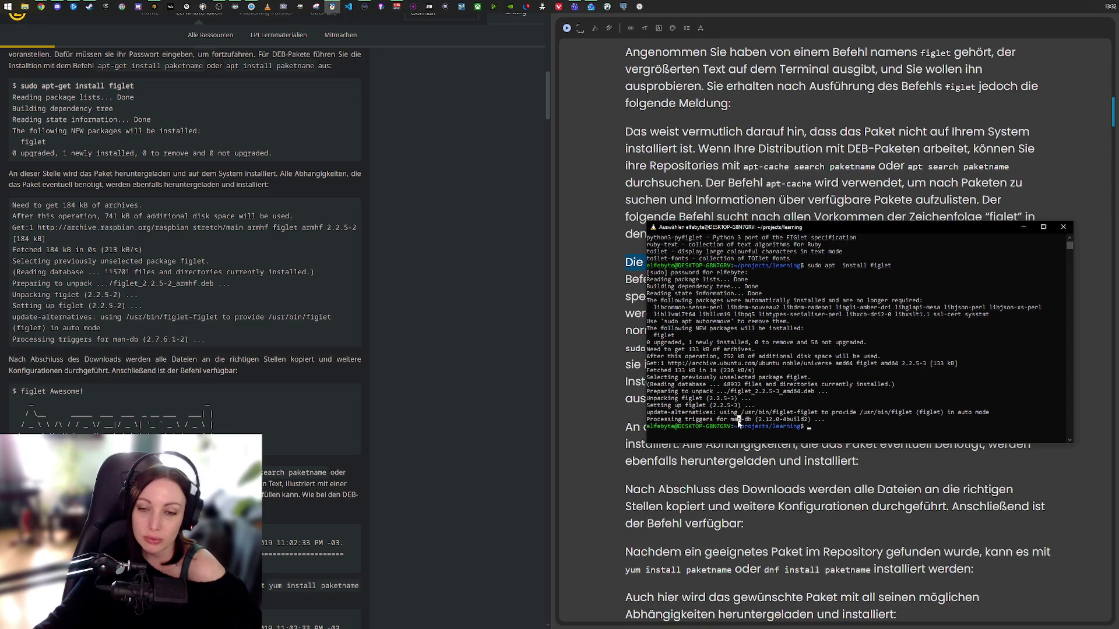
pyautogui.doubleClick(738, 421)
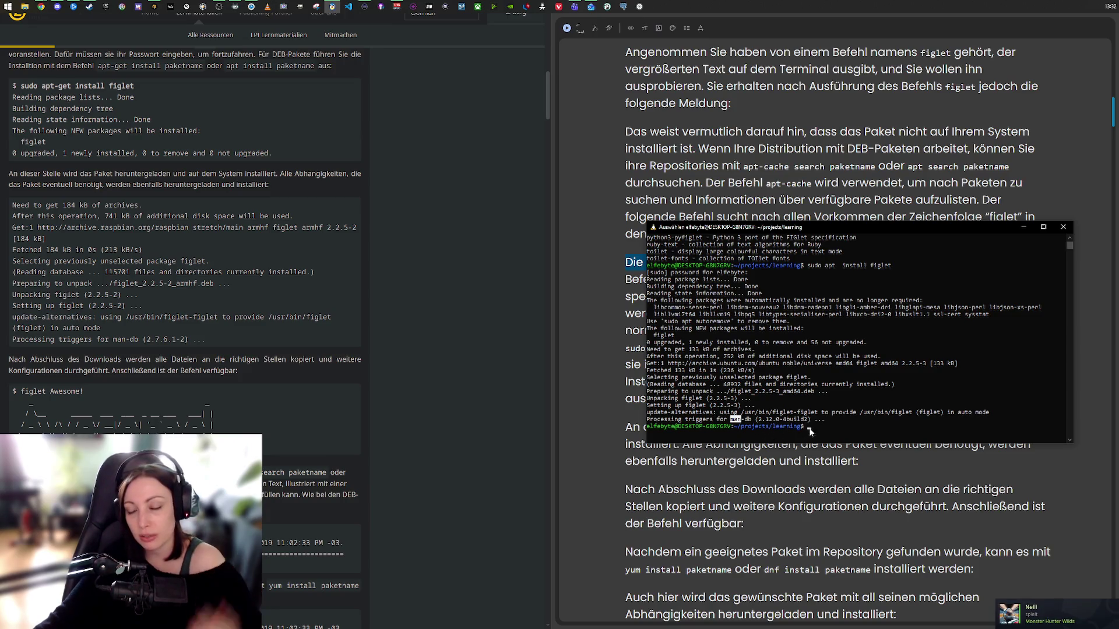
# Step: Run man figlet to display figlet's manual page
pyautogui.write('man figl')
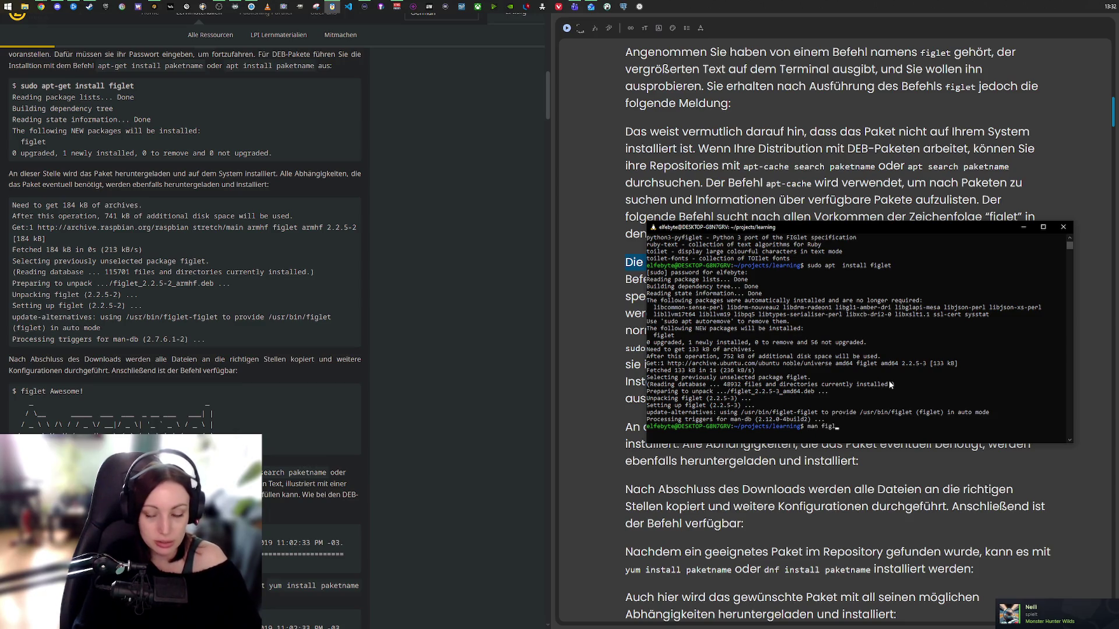
pyautogui.write('et')
pyautogui.press('Return')
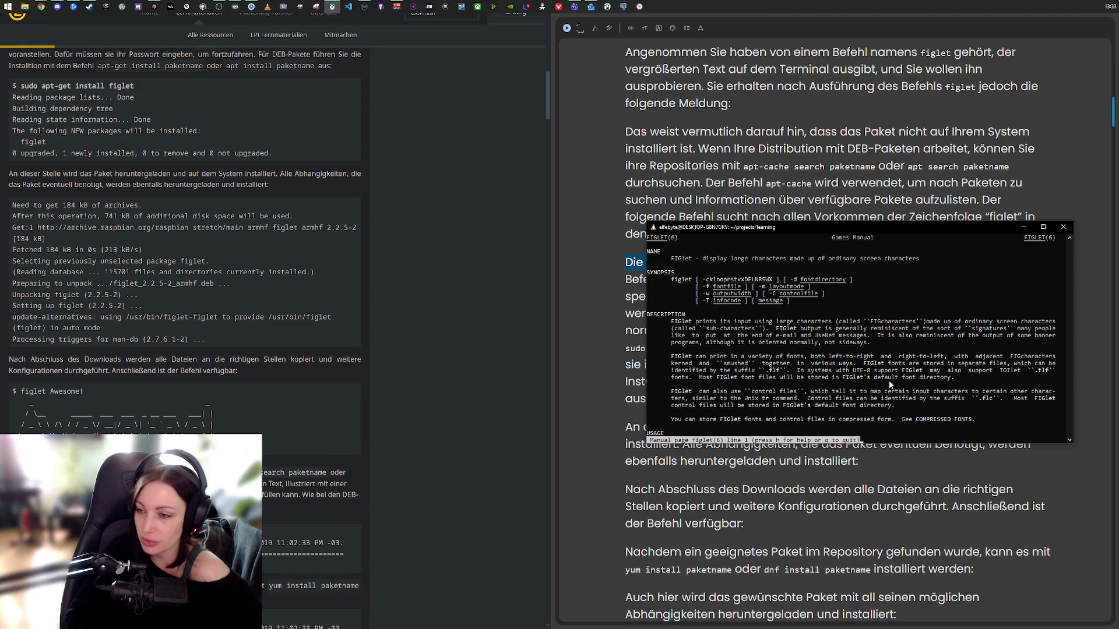
# Step: Scroll through figlet's man page from USAGE and OPTIONS past EXAMPLES to AUTHORS and SEE ALSO
pyautogui.scroll(-9, 974, 372)
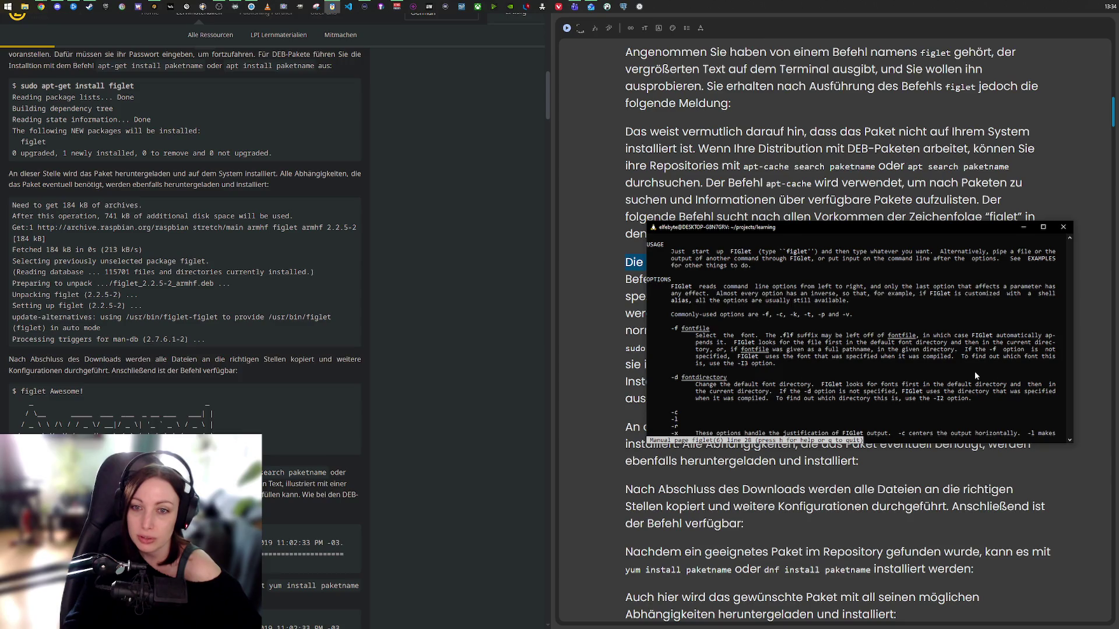
pyautogui.scroll(-9, 974, 374)
pyautogui.scroll(5, 974, 375)
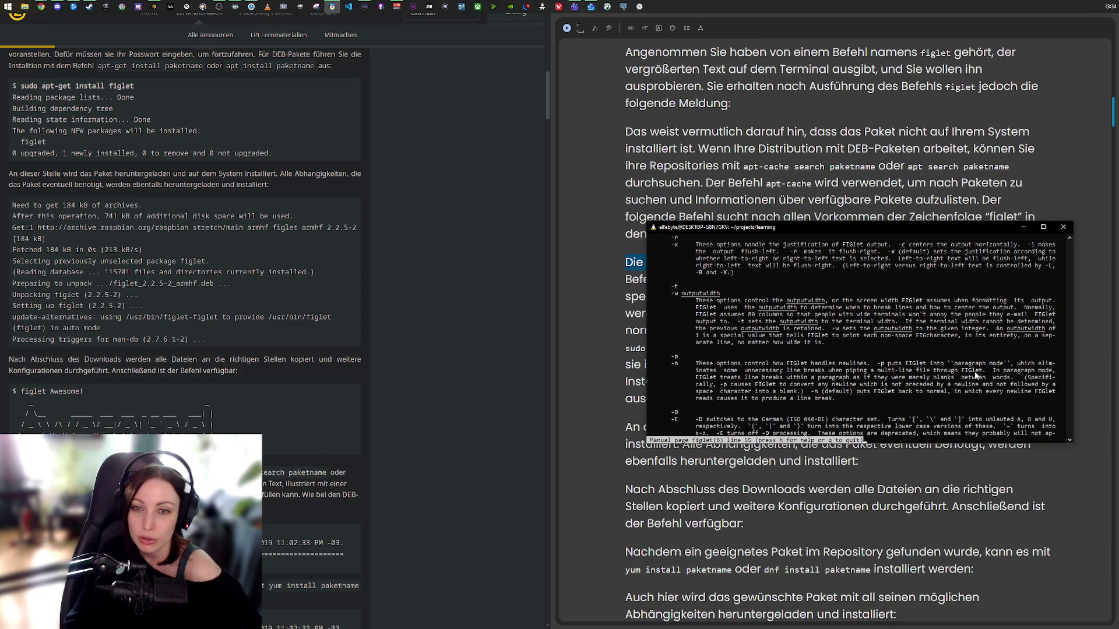
pyautogui.scroll(3, 976, 376)
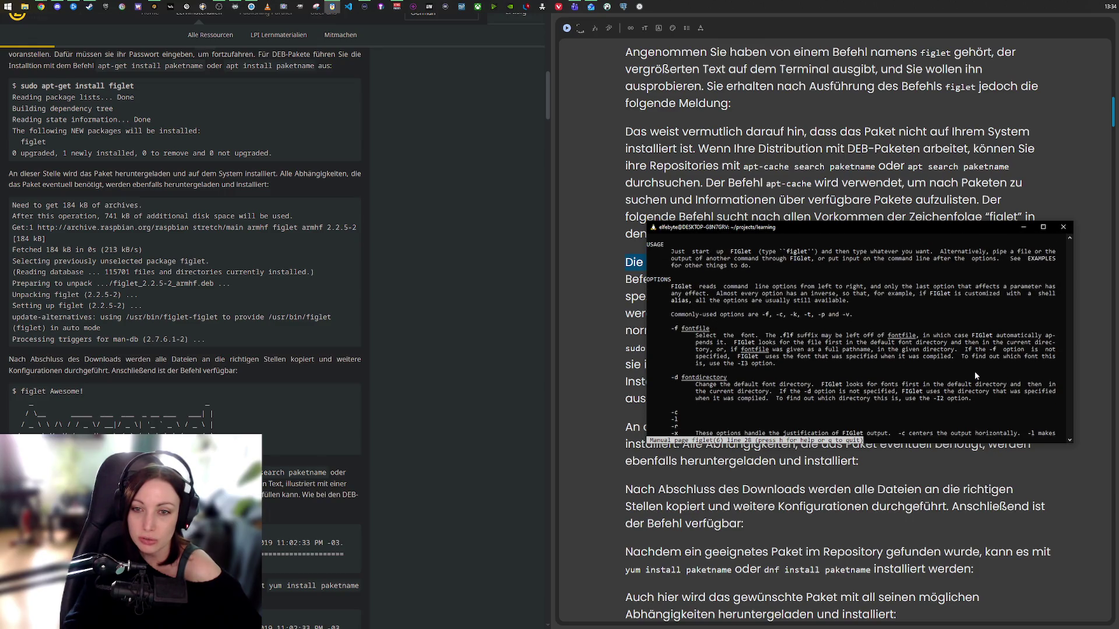
pyautogui.scroll(-6, 976, 375)
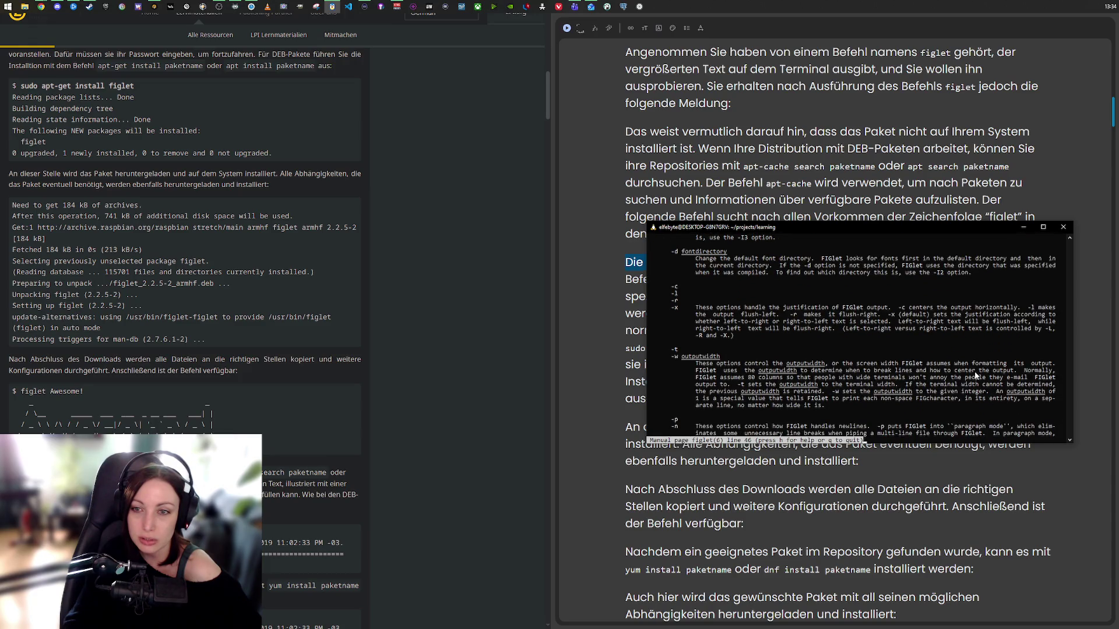
pyautogui.scroll(-5, 976, 376)
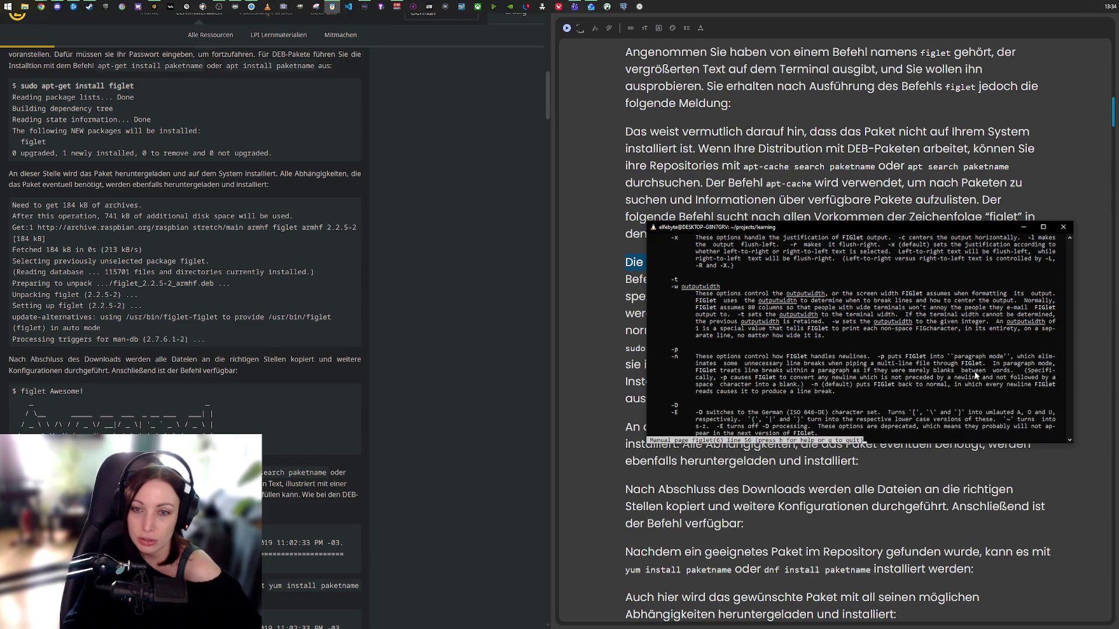
pyautogui.scroll(-6, 975, 372)
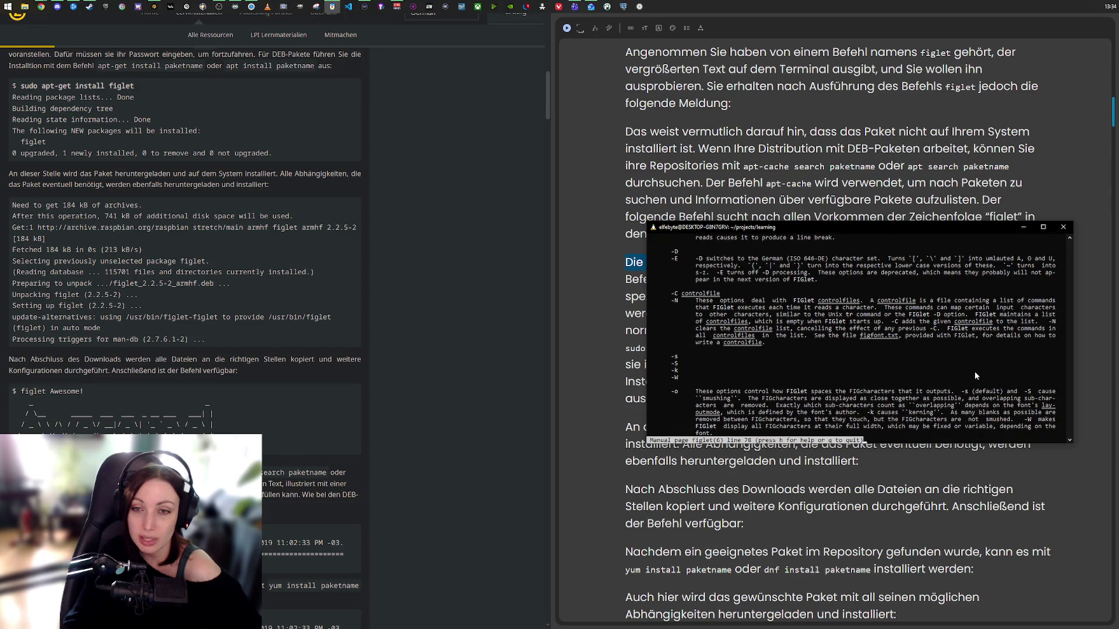
pyautogui.scroll(-4, 975, 371)
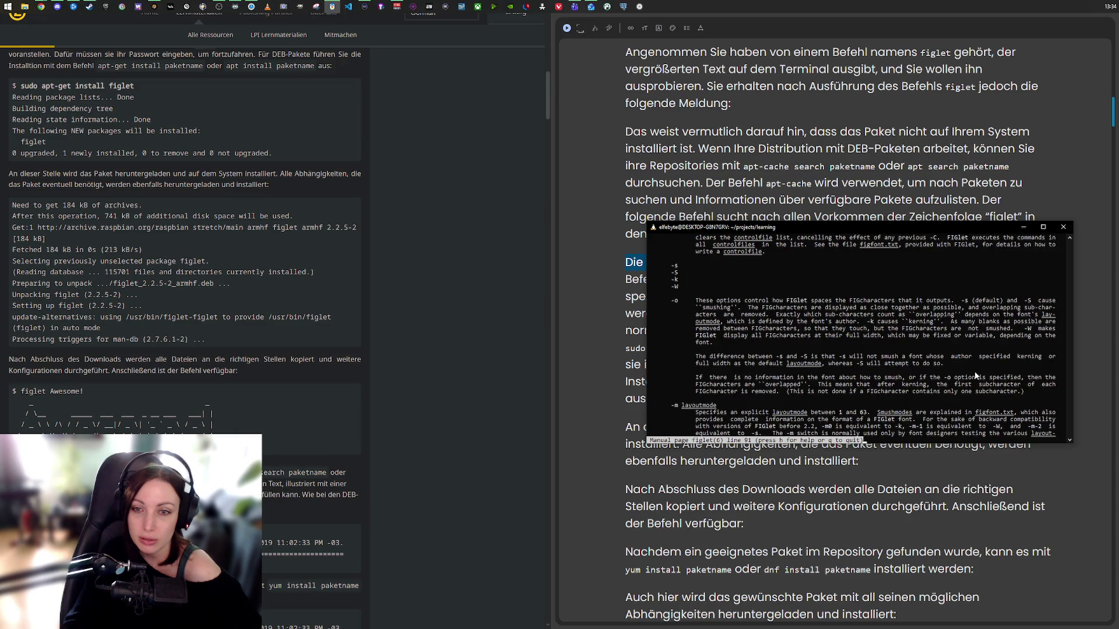
pyautogui.scroll(-5, 976, 375)
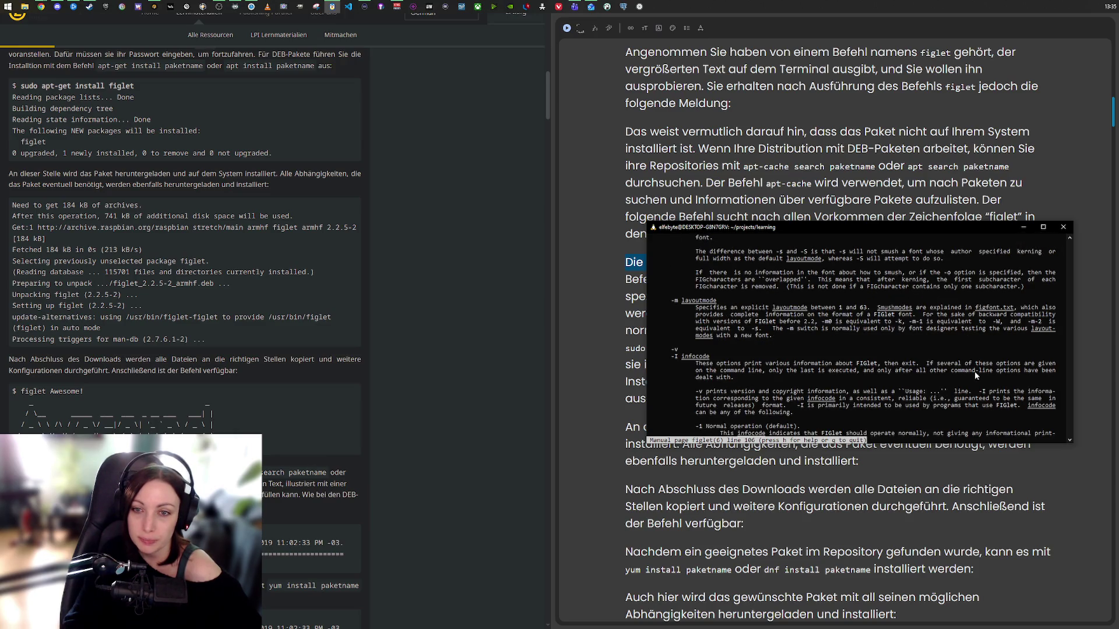
pyautogui.scroll(-13, 976, 375)
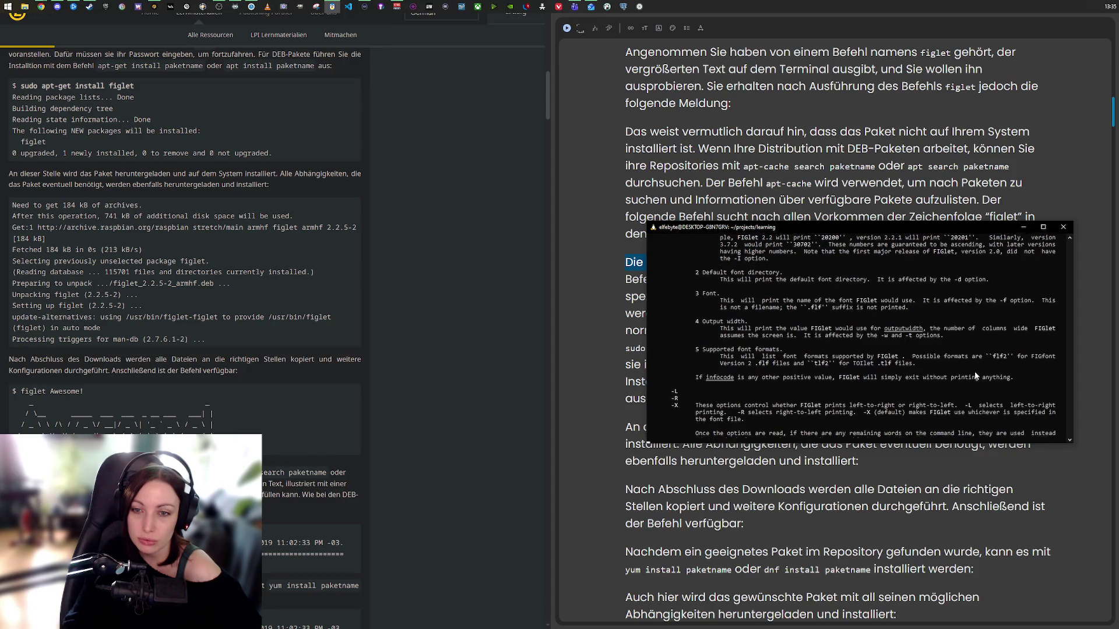
pyautogui.scroll(-2, 975, 376)
pyautogui.scroll(-5, 975, 376)
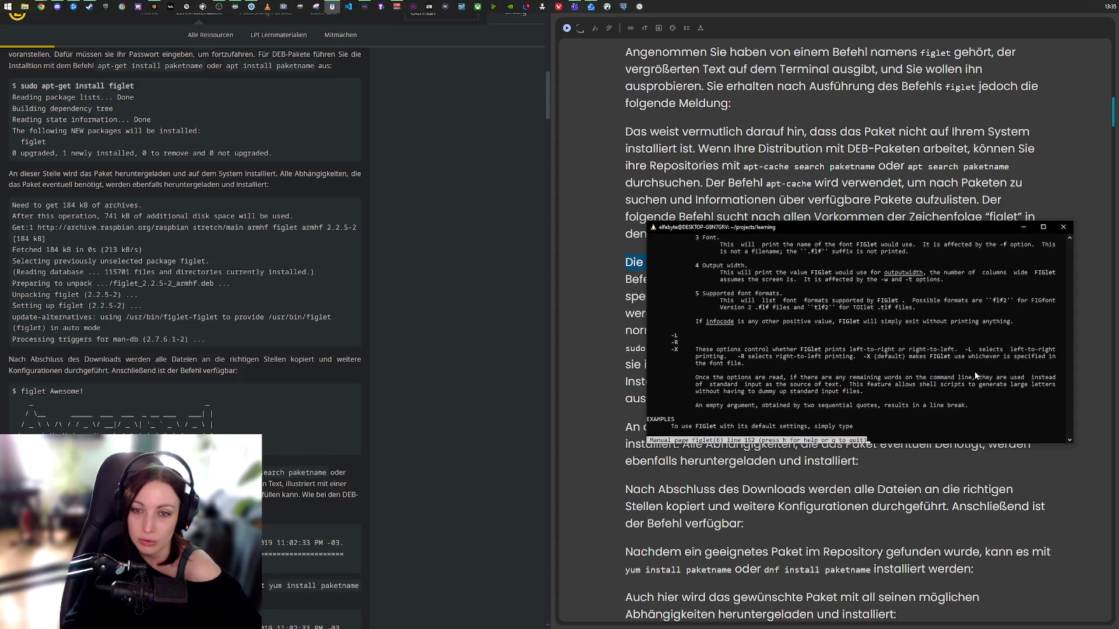
pyautogui.scroll(-2, 976, 375)
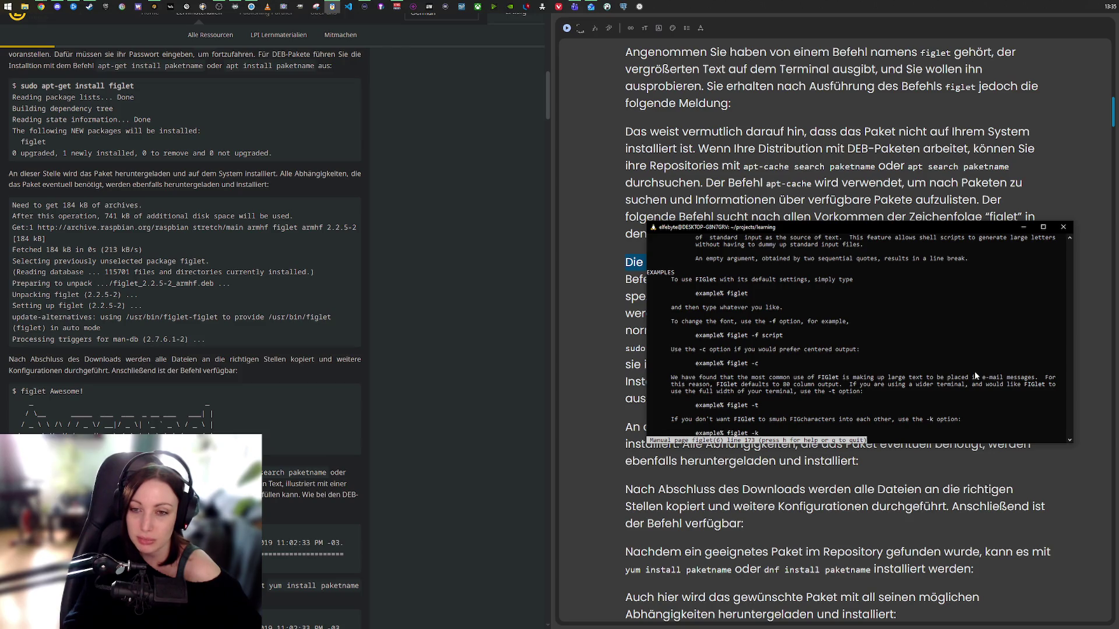
pyautogui.scroll(-10, 974, 372)
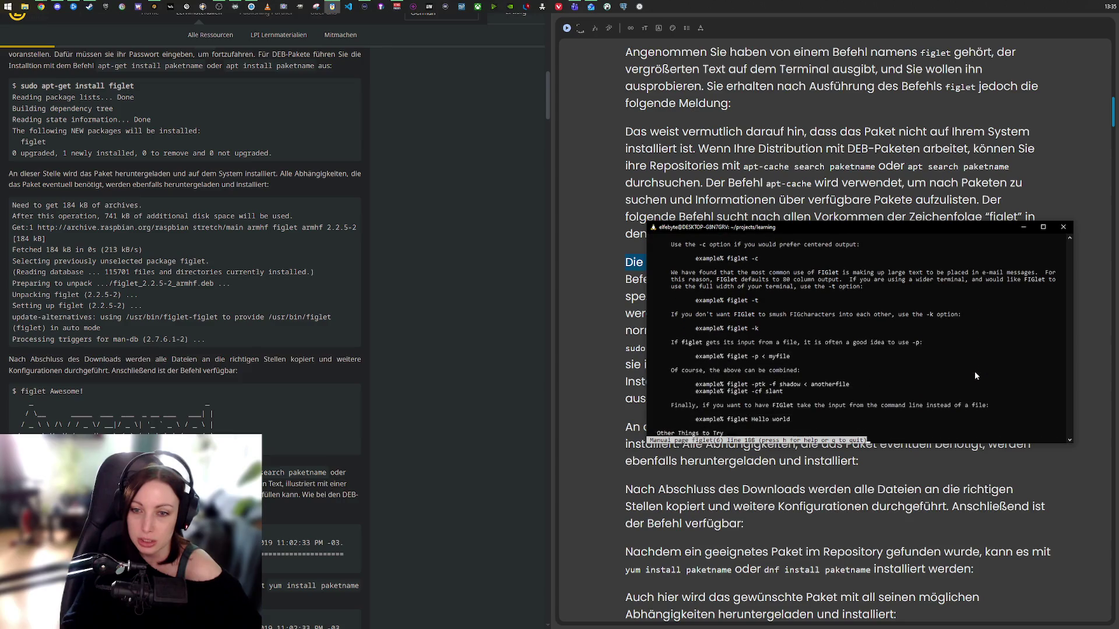
pyautogui.scroll(-2, 975, 373)
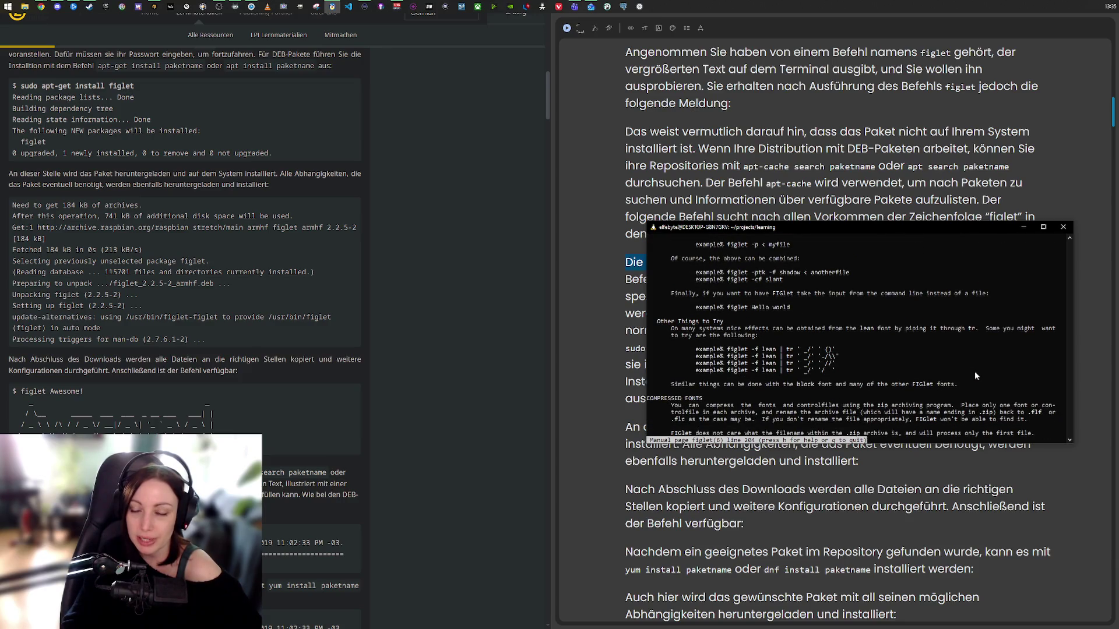
pyautogui.scroll(-10, 975, 375)
pyautogui.scroll(-15, 975, 376)
pyautogui.scroll(-13, 975, 376)
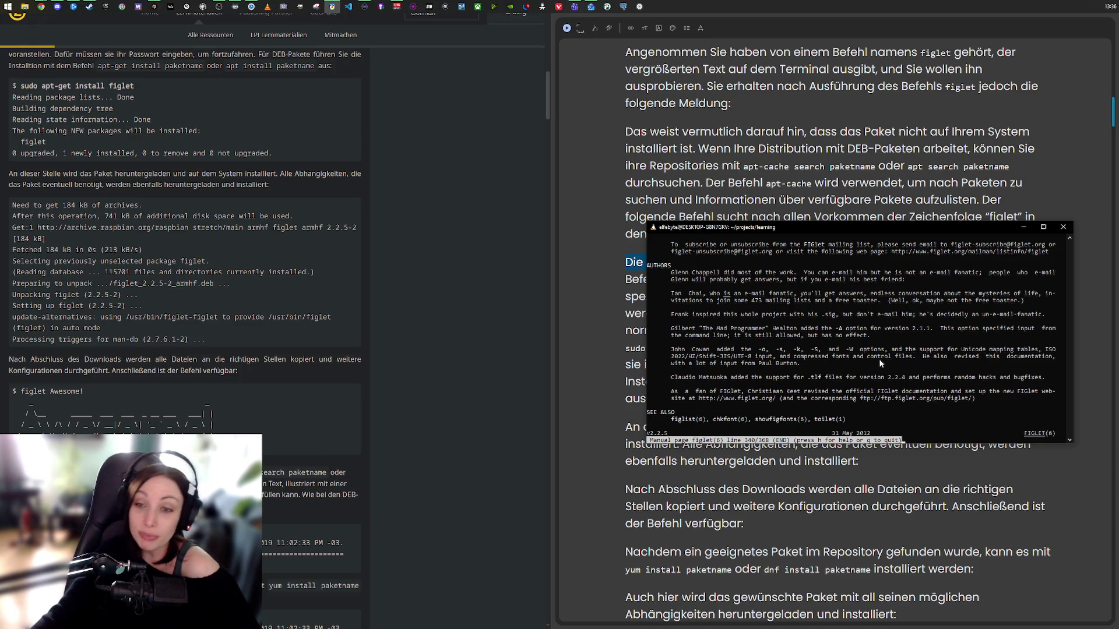
# Step: Highlight a contributor's name and the ISO 2022/HZ/Shift-JIS/UTF-8 encoding list in the man page
pyautogui.moveTo(758, 363); pyautogui.dragTo(796, 364)
pyautogui.click(796, 364)
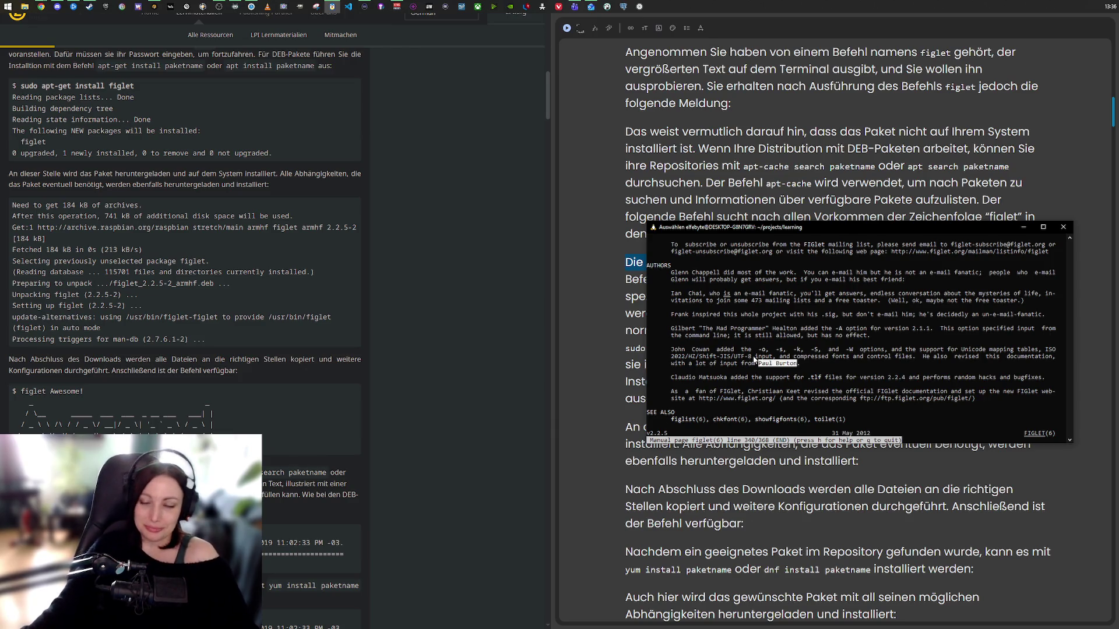
pyautogui.moveTo(670, 356); pyautogui.dragTo(751, 359)
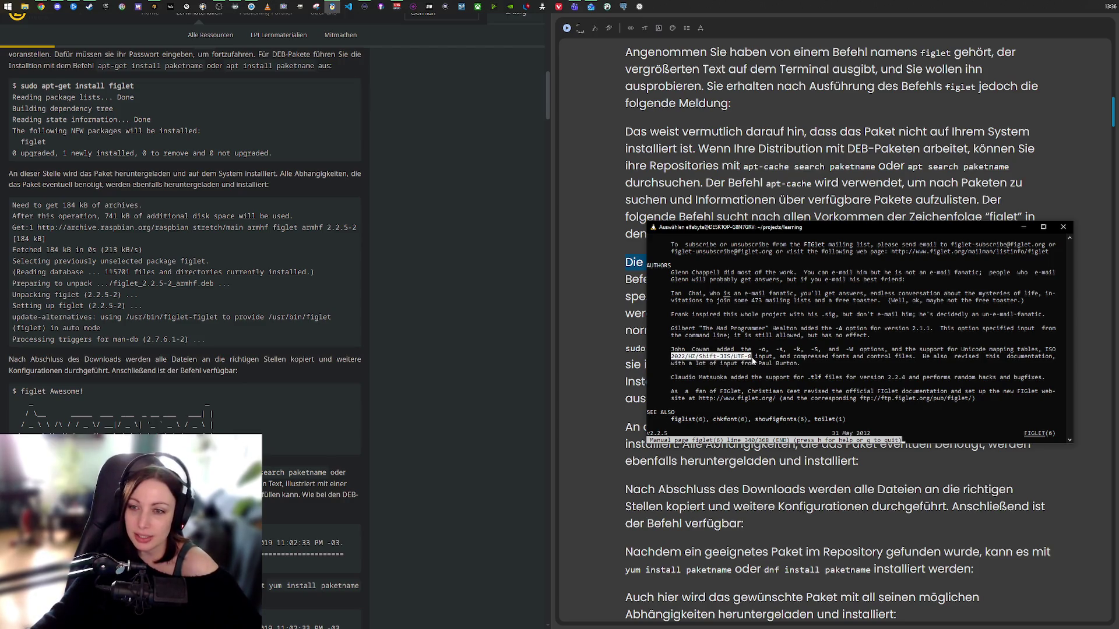
pyautogui.moveTo(1045, 350)
pyautogui.mouseDown()
pyautogui.moveTo(708, 356)
pyautogui.moveTo(752, 357)
pyautogui.mouseUp()
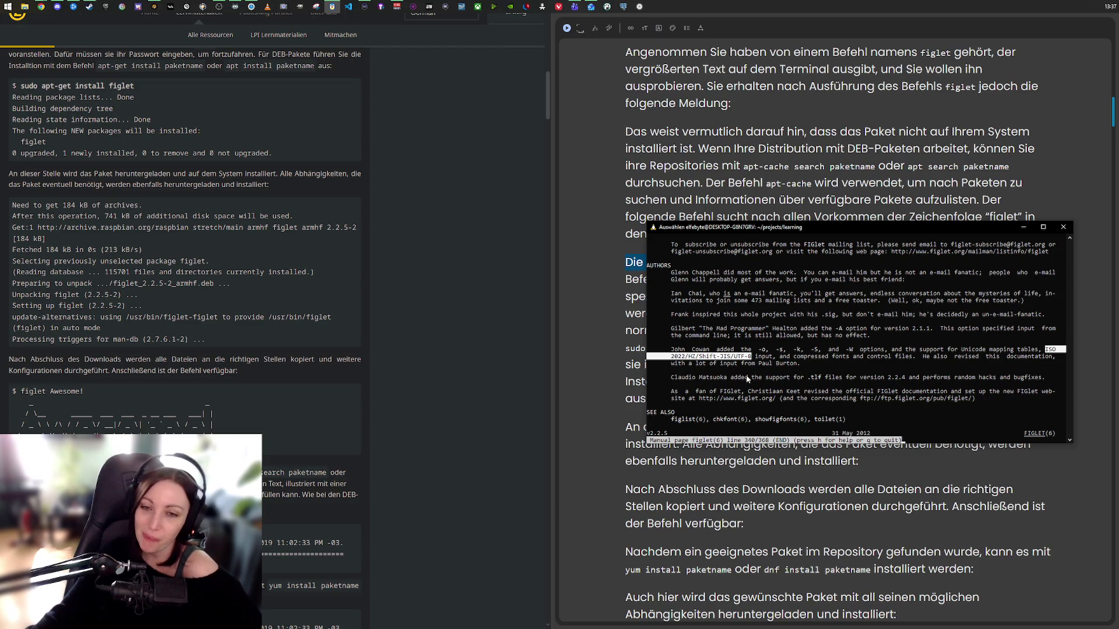
pyautogui.click(809, 363)
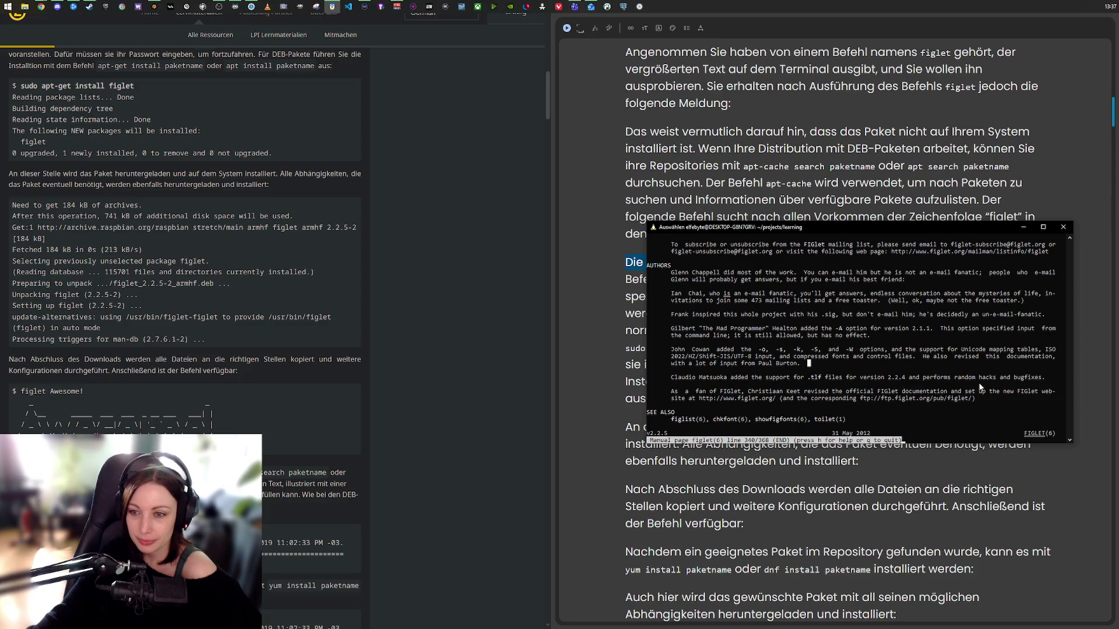
# Step: Highlight showfigfonts among the related commands, then minimize the terminal to reveal the lesson
pyautogui.click(1015, 377)
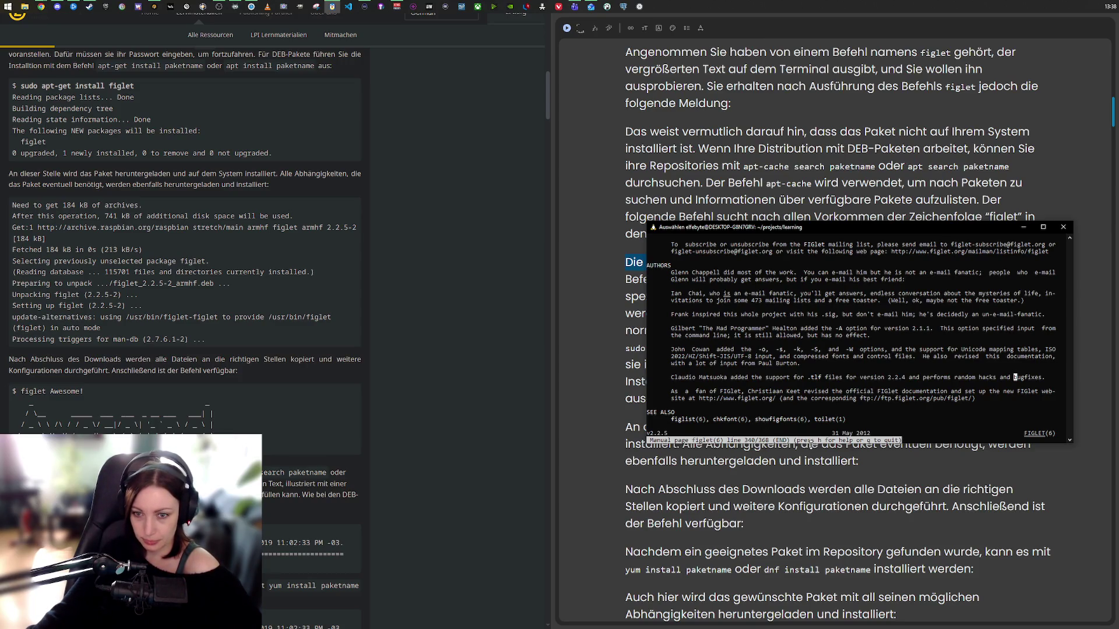
pyautogui.moveTo(712, 419); pyautogui.dragTo(834, 423)
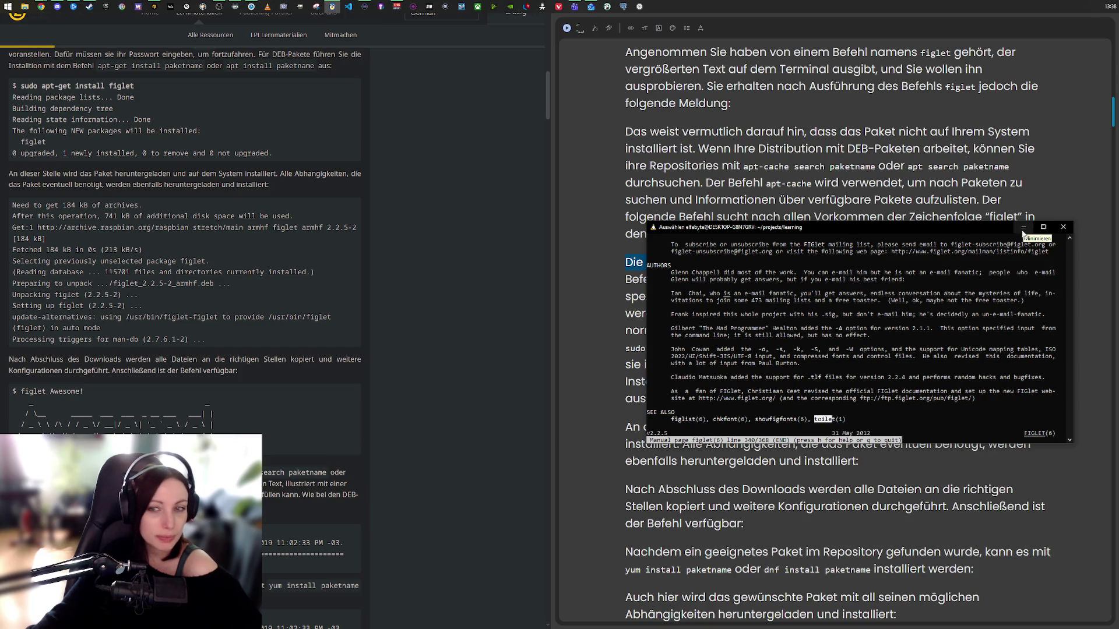
pyautogui.click(1024, 229)
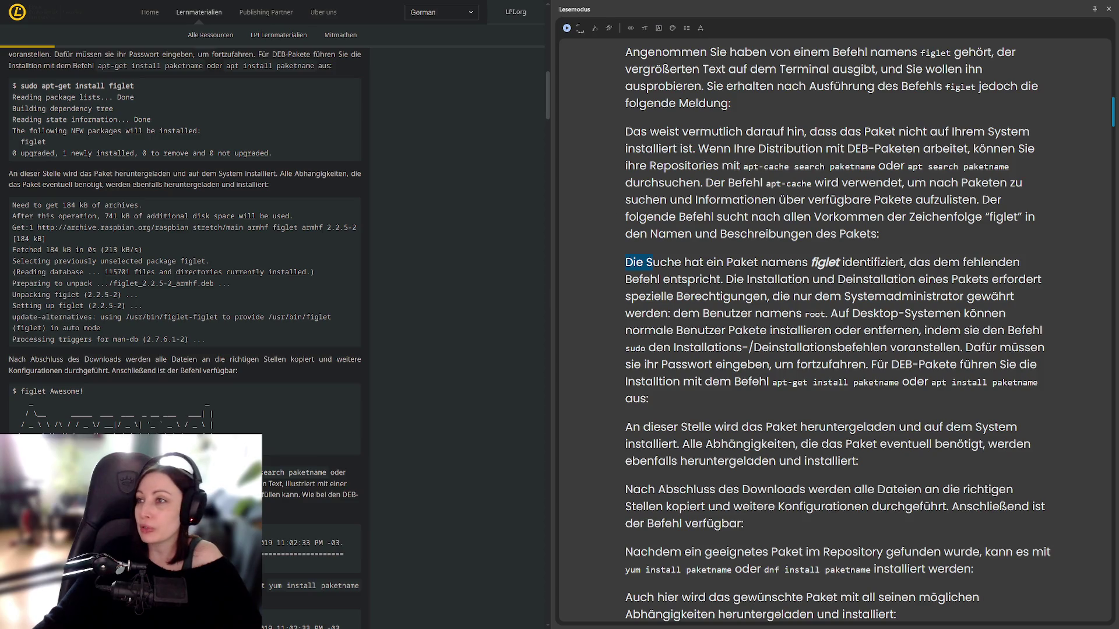
# Step: Suspend the figlet manual with Ctrl+Z and render FIGLET as an ASCII banner
pyautogui.hotkey('alt', 'Tab')
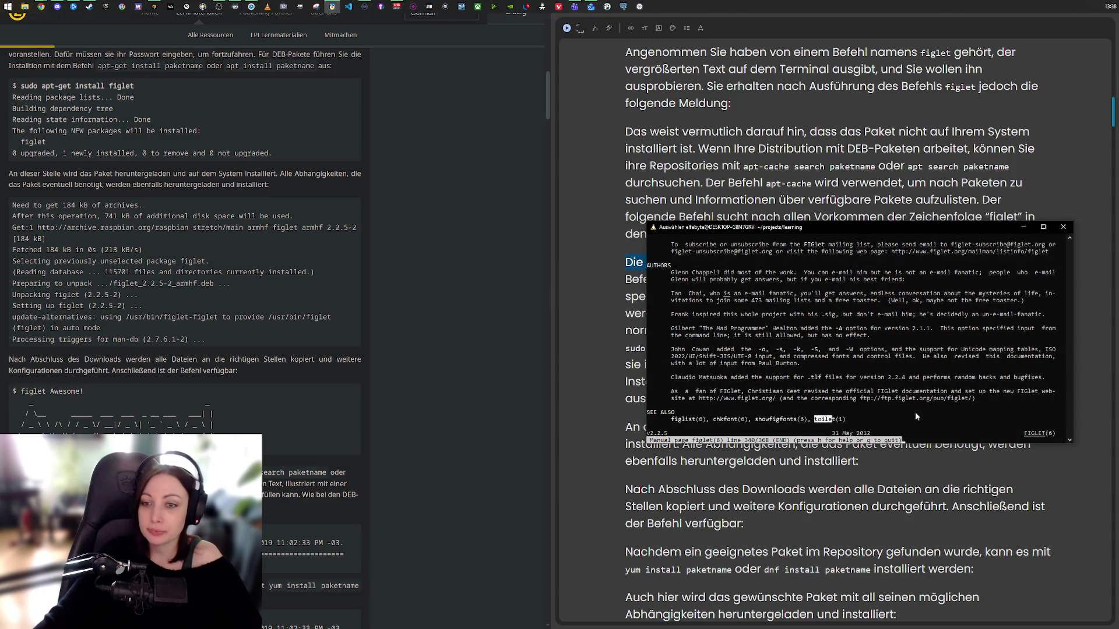
pyautogui.hotkey('ctrl', 'z')
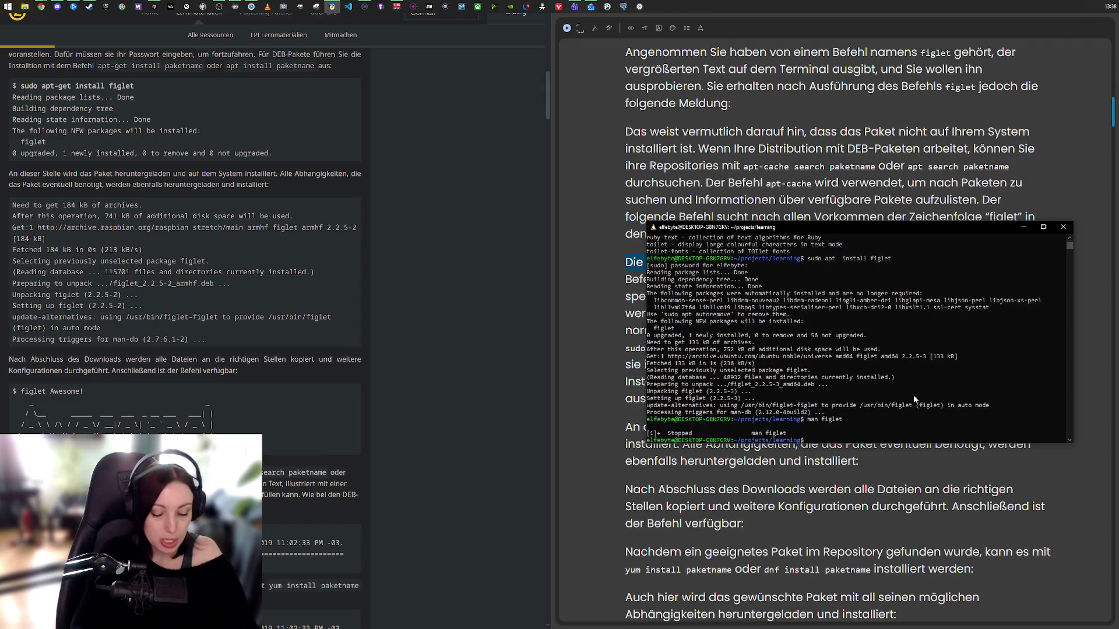
pyautogui.write('figlet ')
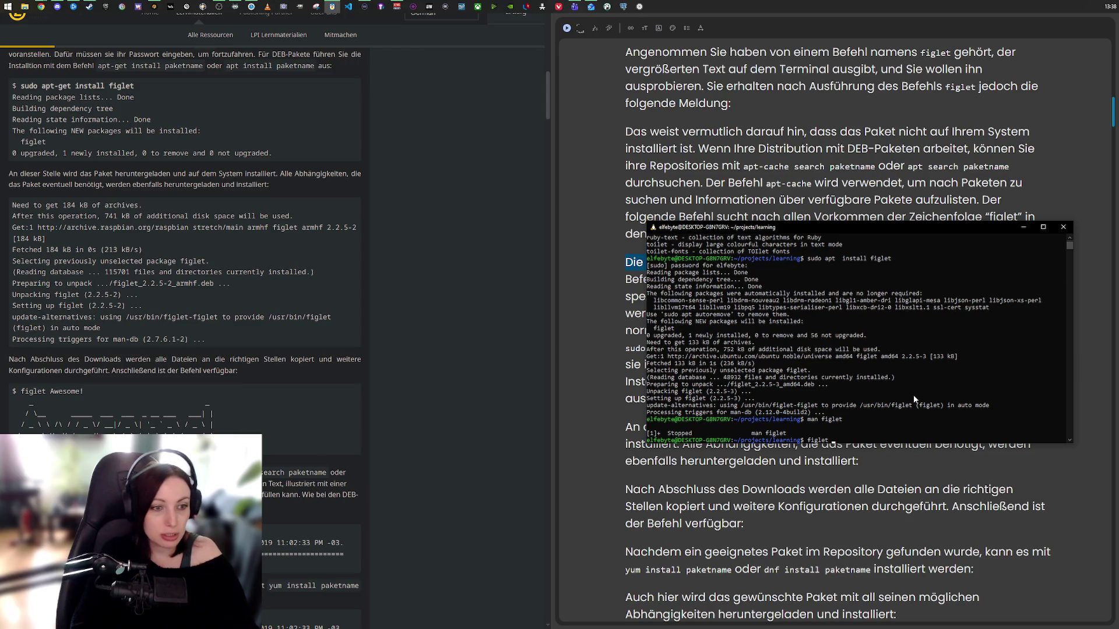
pyautogui.write('FIGLET')
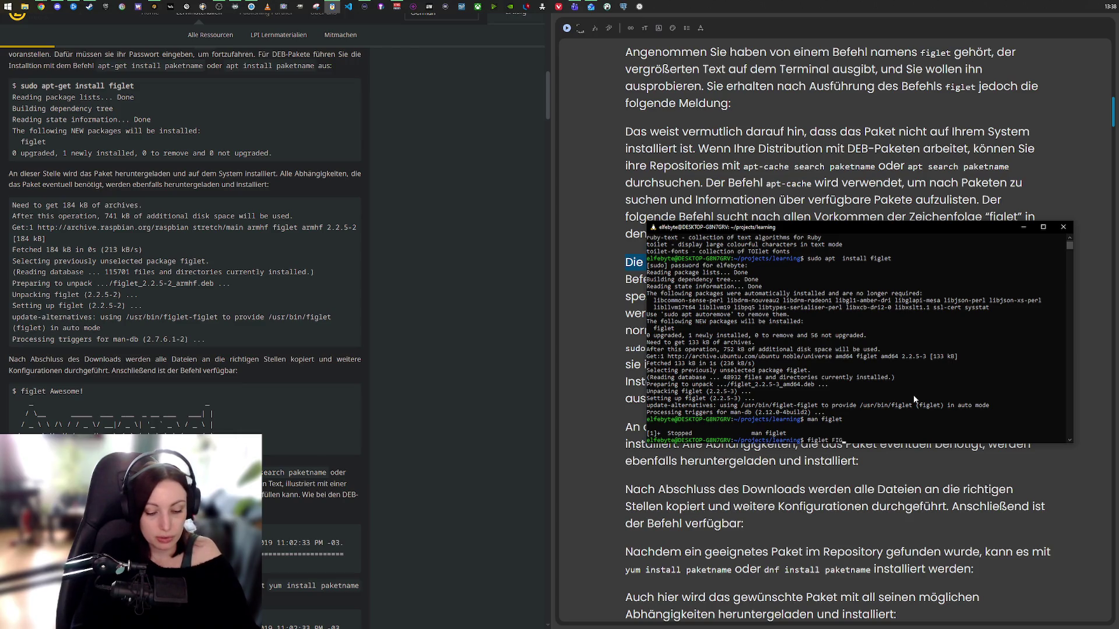
pyautogui.press('Return')
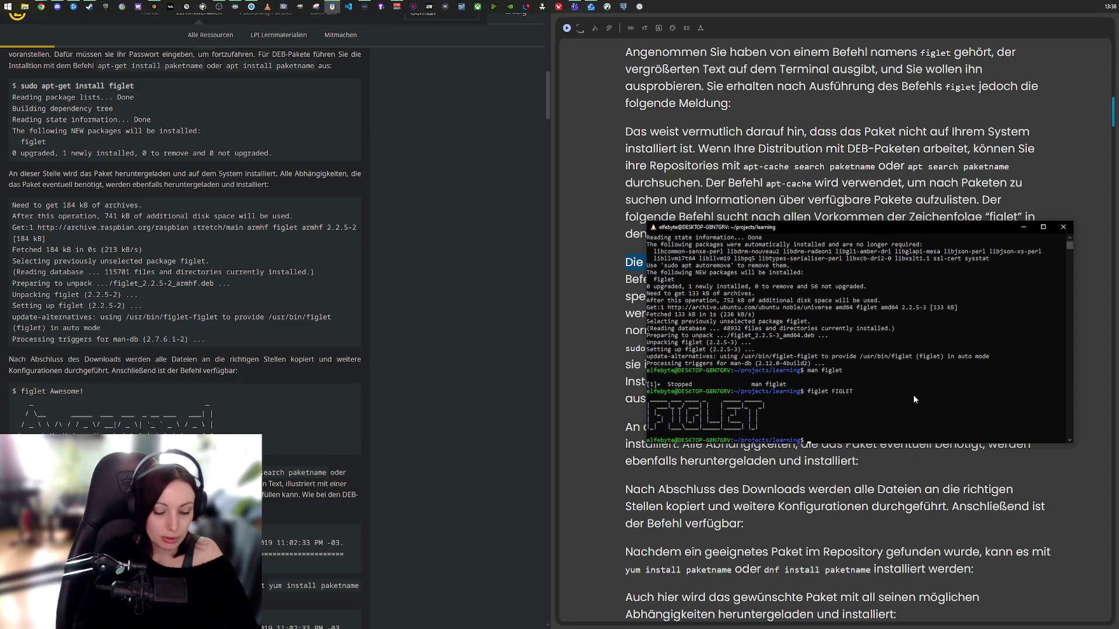
# Step: Print a viewer's username as a figlet ASCII banner
pyautogui.write('figlet ')
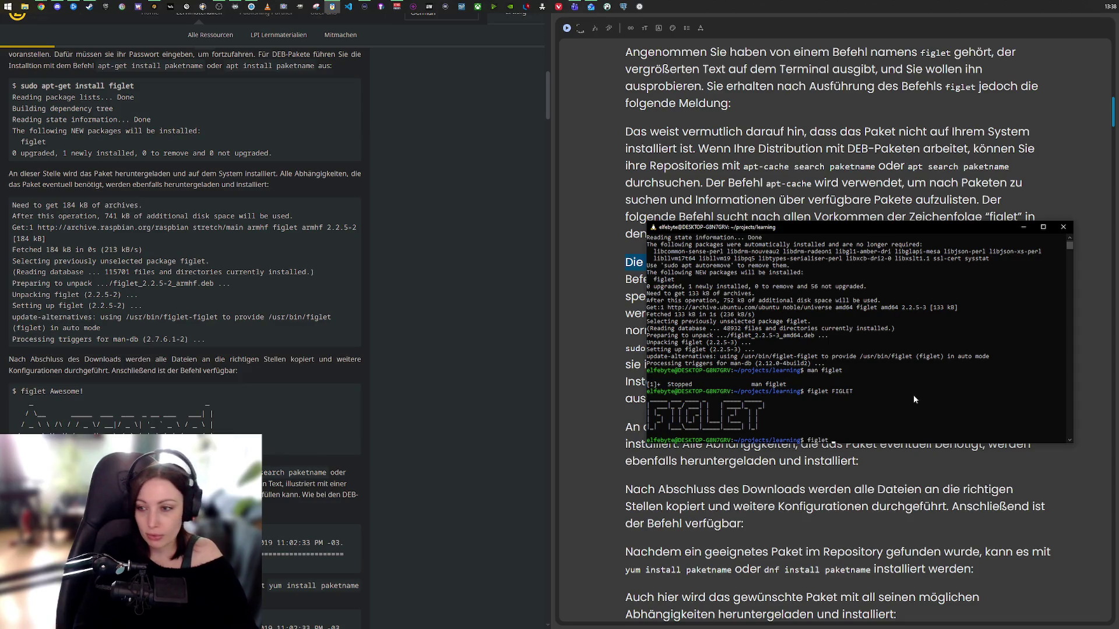
pyautogui.write('hope')
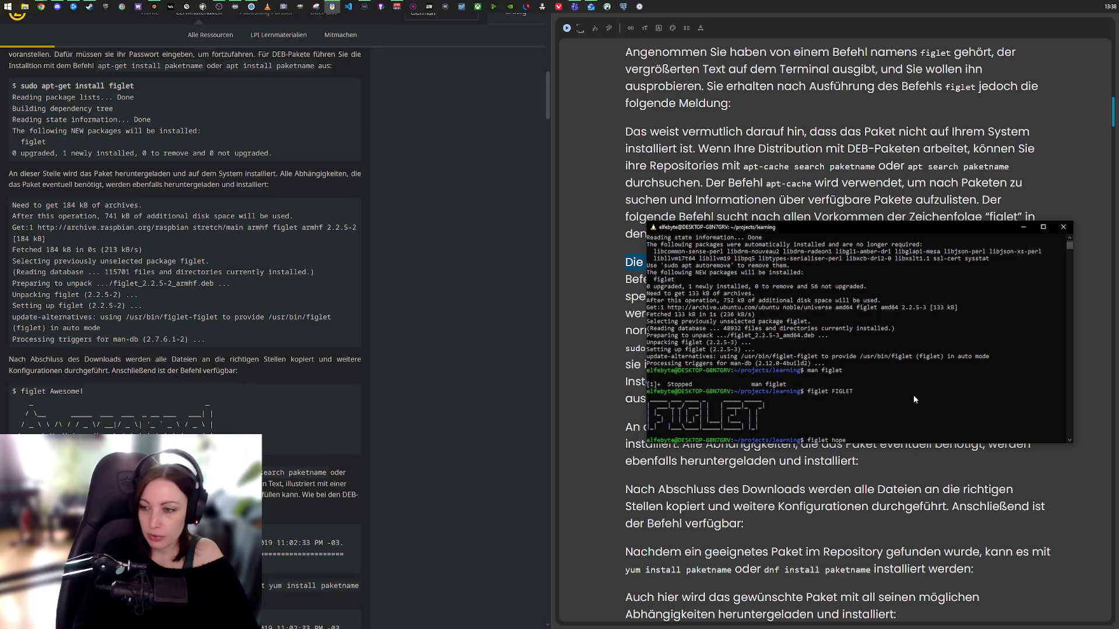
pyautogui.write('9107')
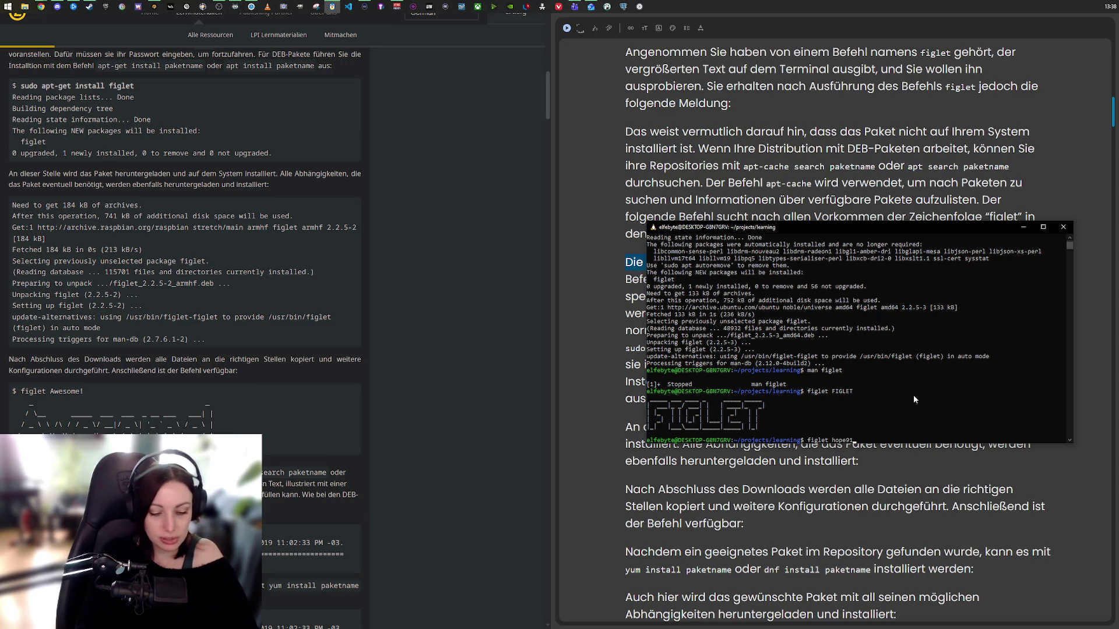
pyautogui.press('Return')
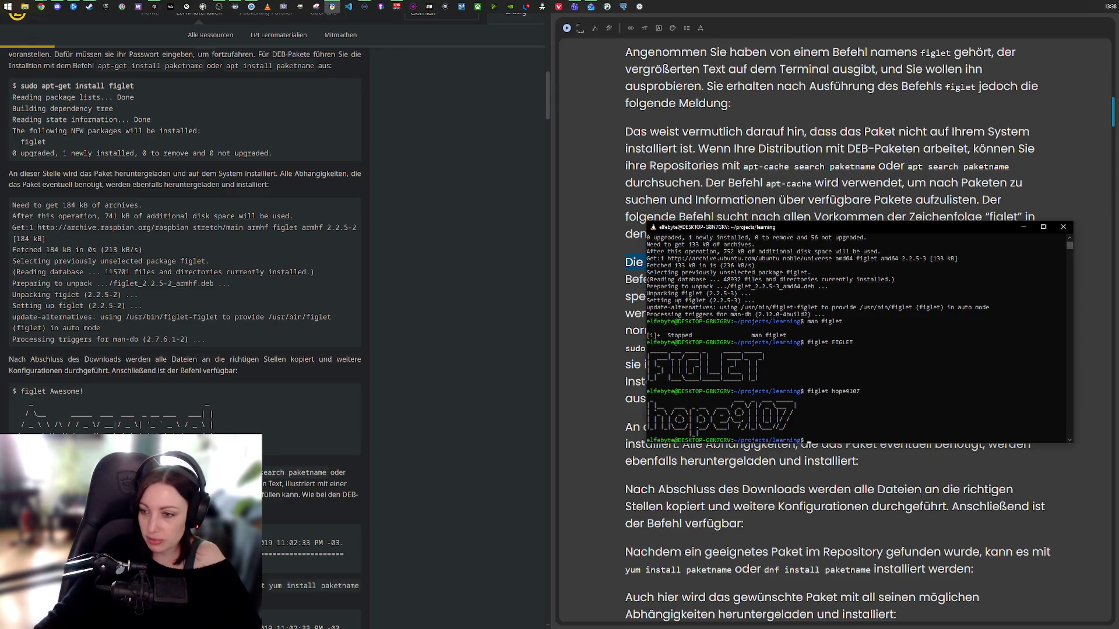
pyautogui.hotkey('alt', 'Tab')
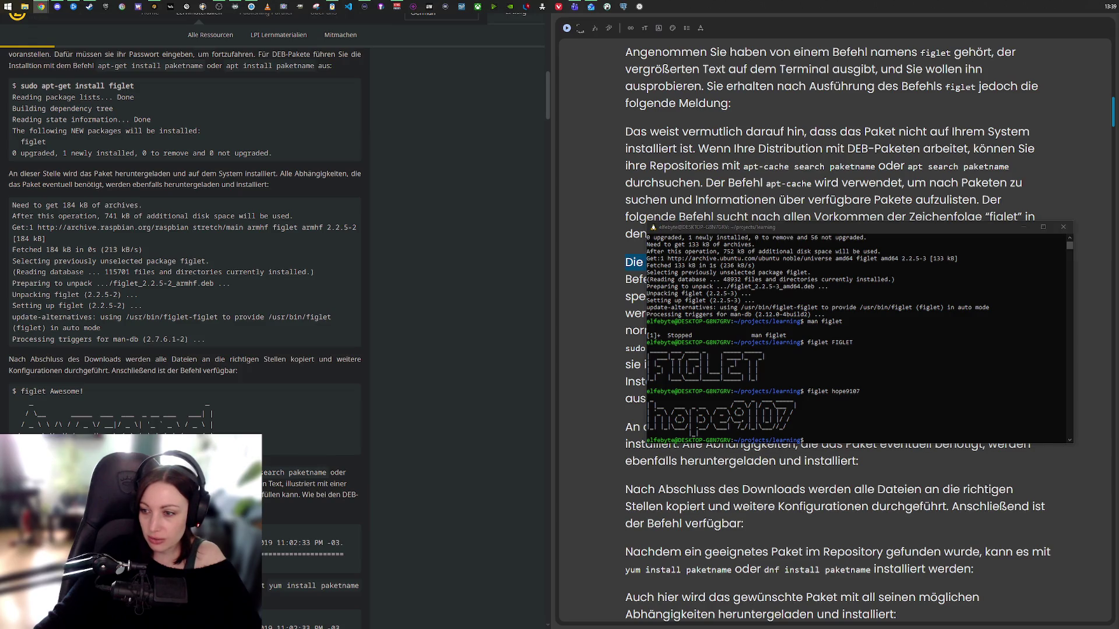
# Step: Return to the terminal and render another viewer's username as a figlet banner
pyautogui.click(834, 423)
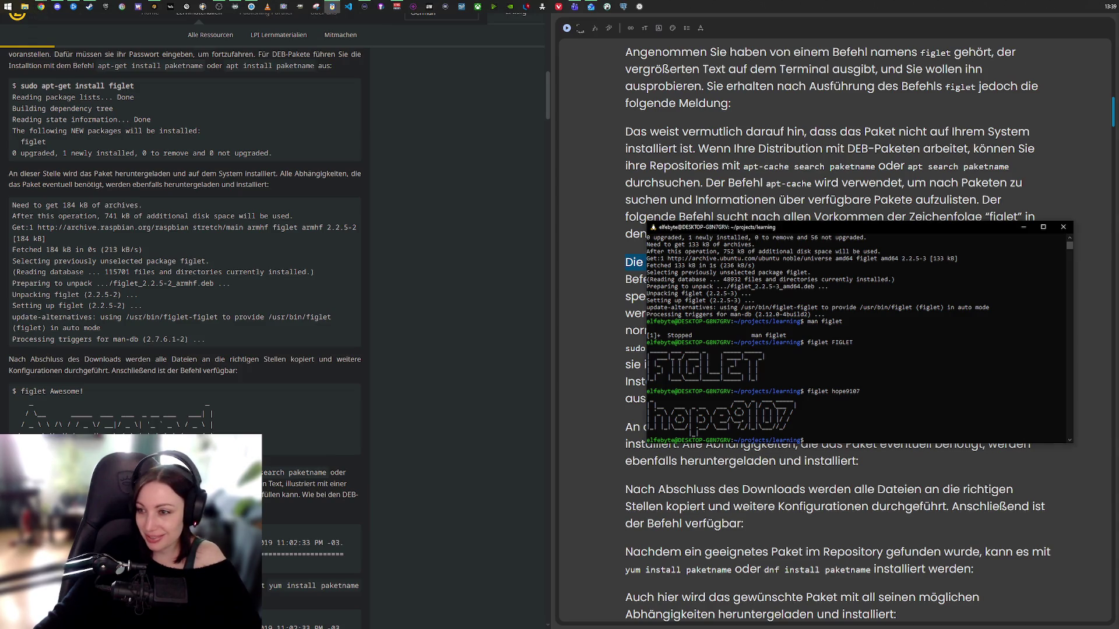
pyautogui.hotkey('alt', 'Tab')
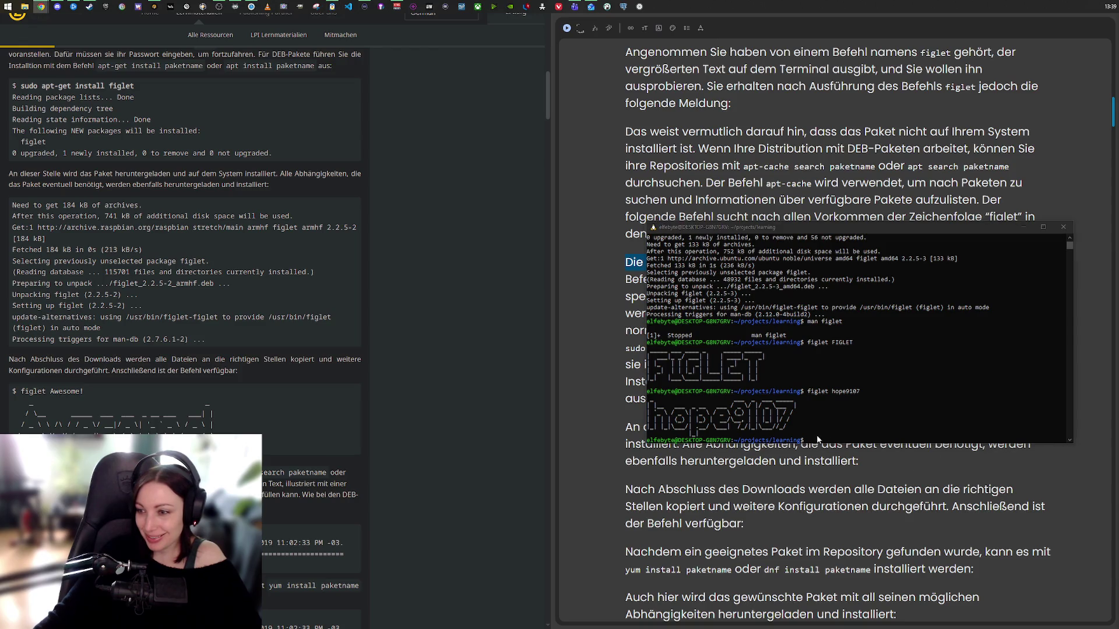
pyautogui.click(827, 431)
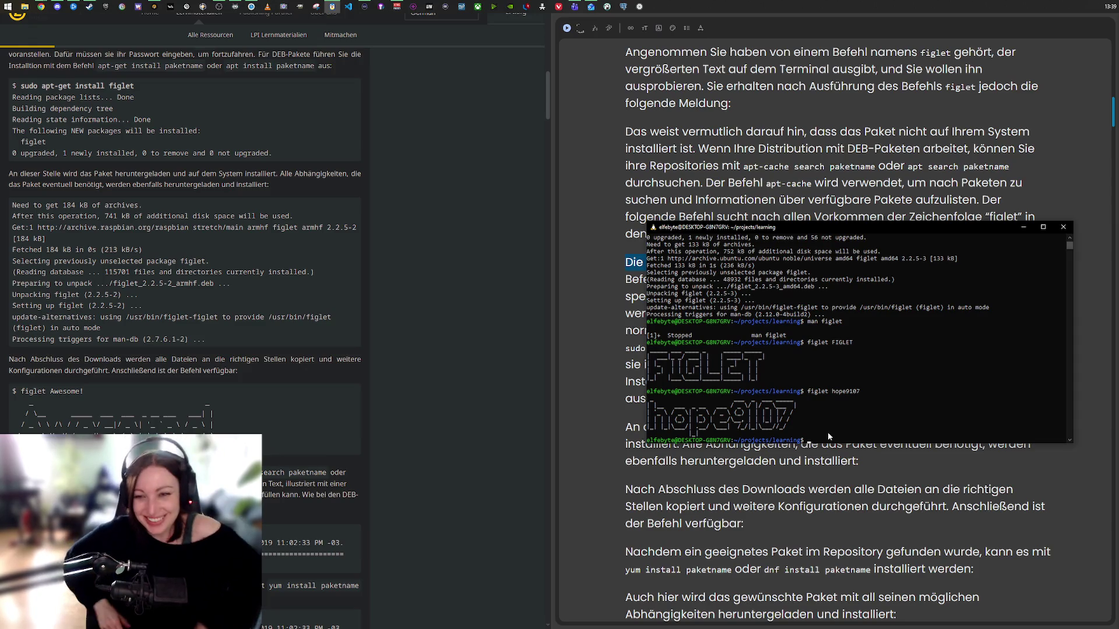
pyautogui.write('let ')
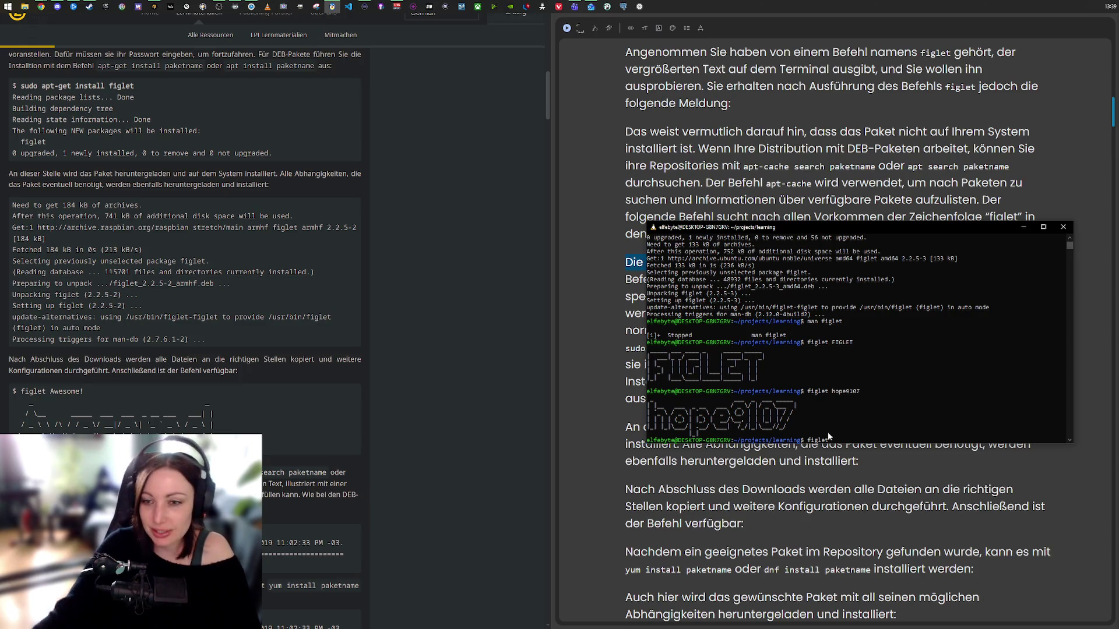
pyautogui.write('BlackShield')
pyautogui.press('Return')
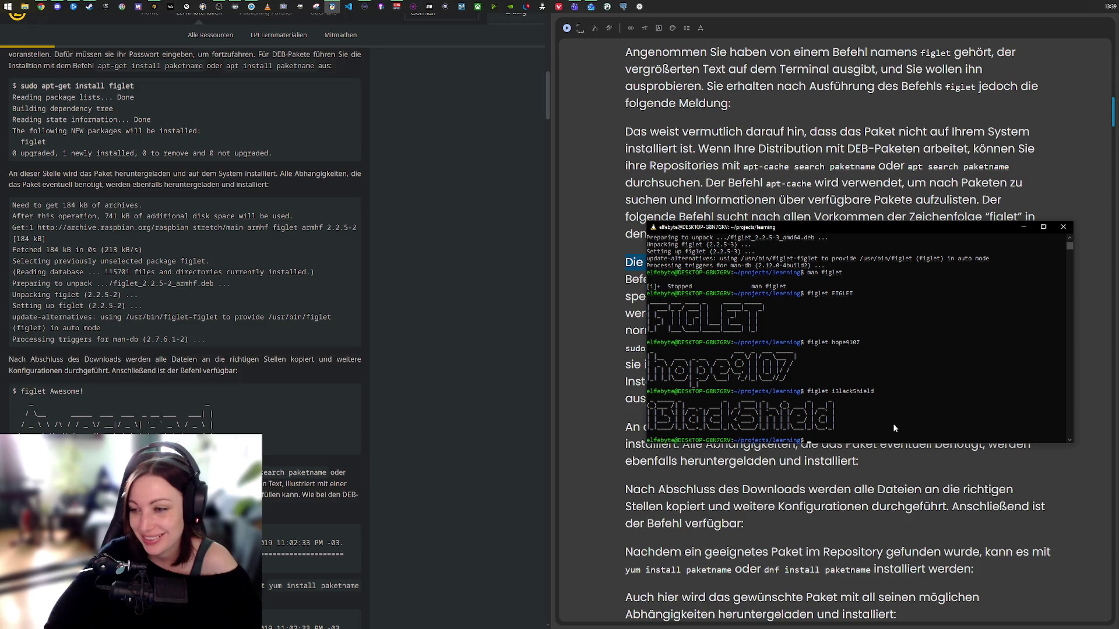
# Step: Print a further viewer's username as an ASCII banner below it
pyautogui.hotkey('alt', 'Tab')
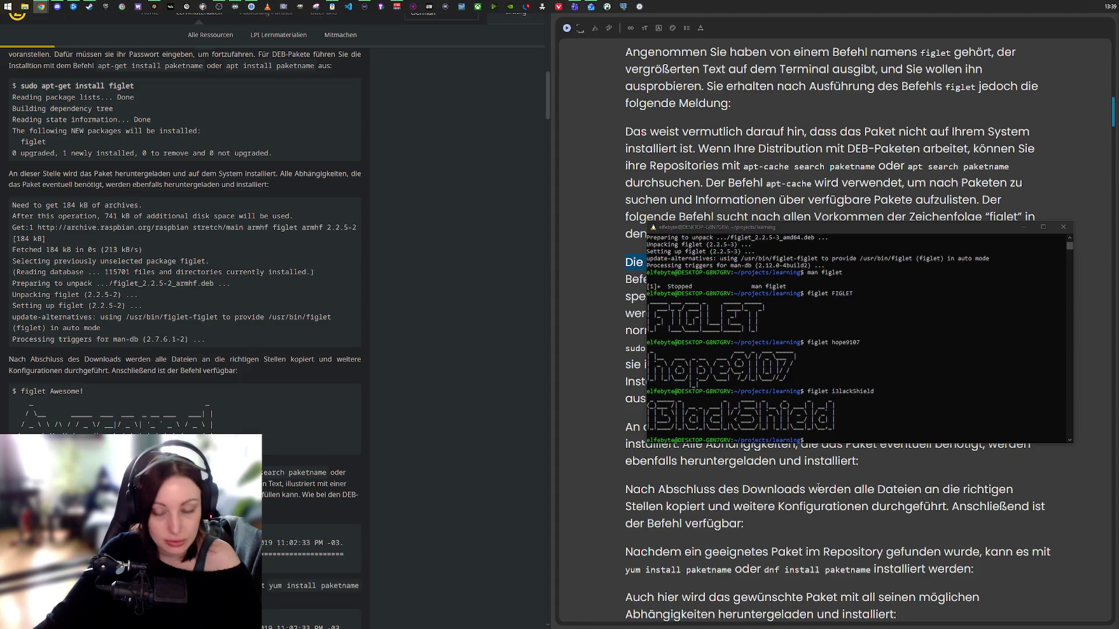
pyautogui.click(840, 434)
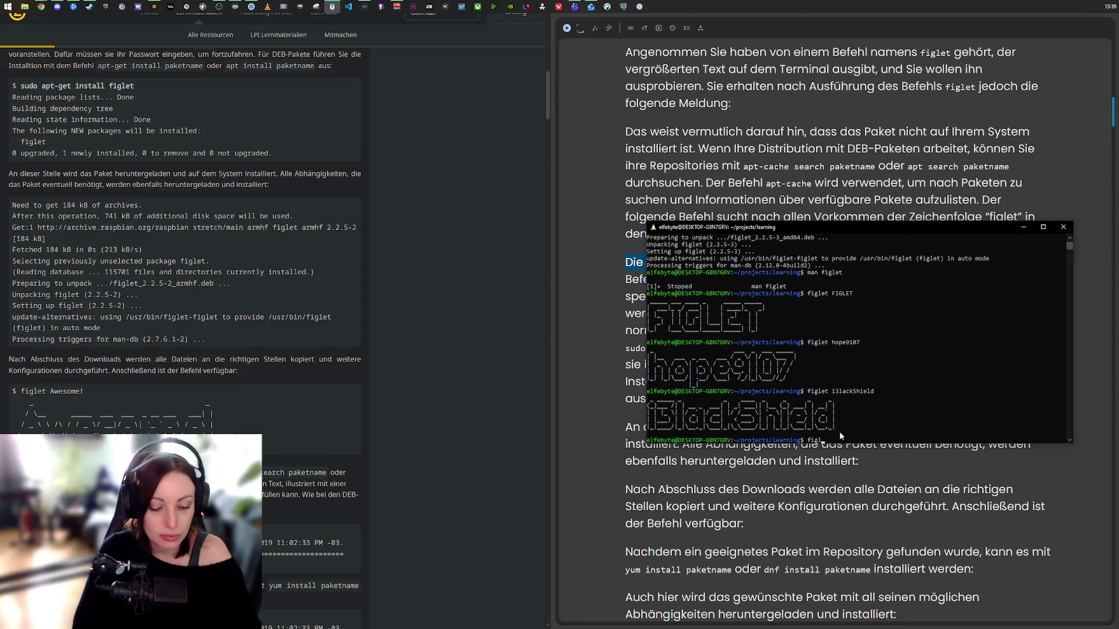
pyautogui.write('JohnnyNyx')
pyautogui.press('Return')
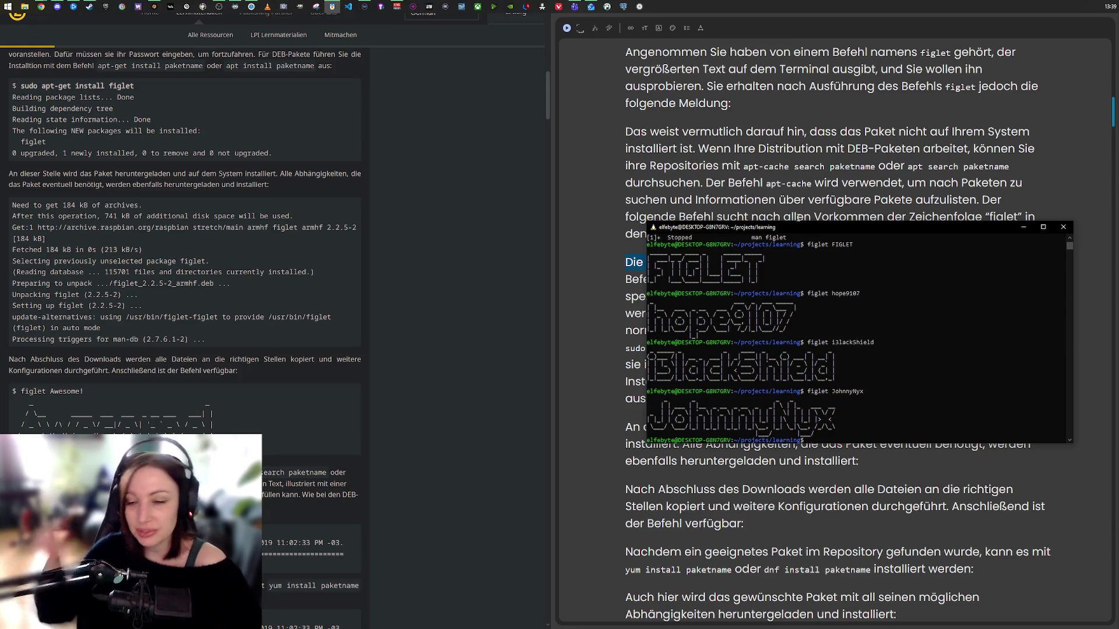
# Step: Move the terminal window slightly up and render the next viewer's username with figlet
pyautogui.moveTo(838, 235)
pyautogui.mouseDown()
pyautogui.moveTo(796, 197)
pyautogui.moveTo(826, 213)
pyautogui.mouseUp()
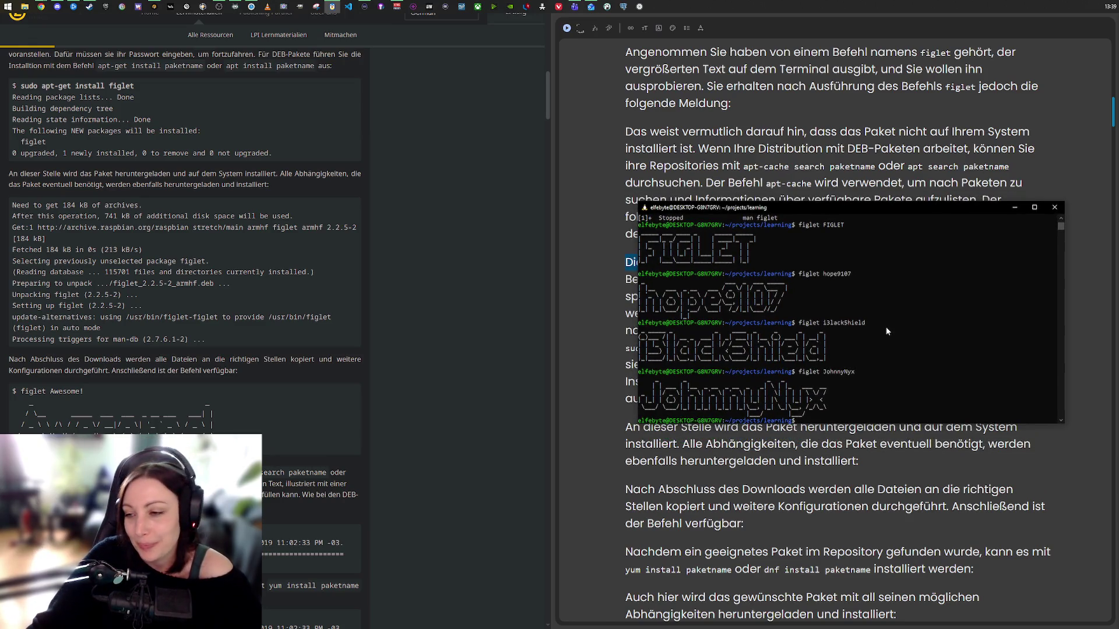
pyautogui.hotkey('alt', 'Tab')
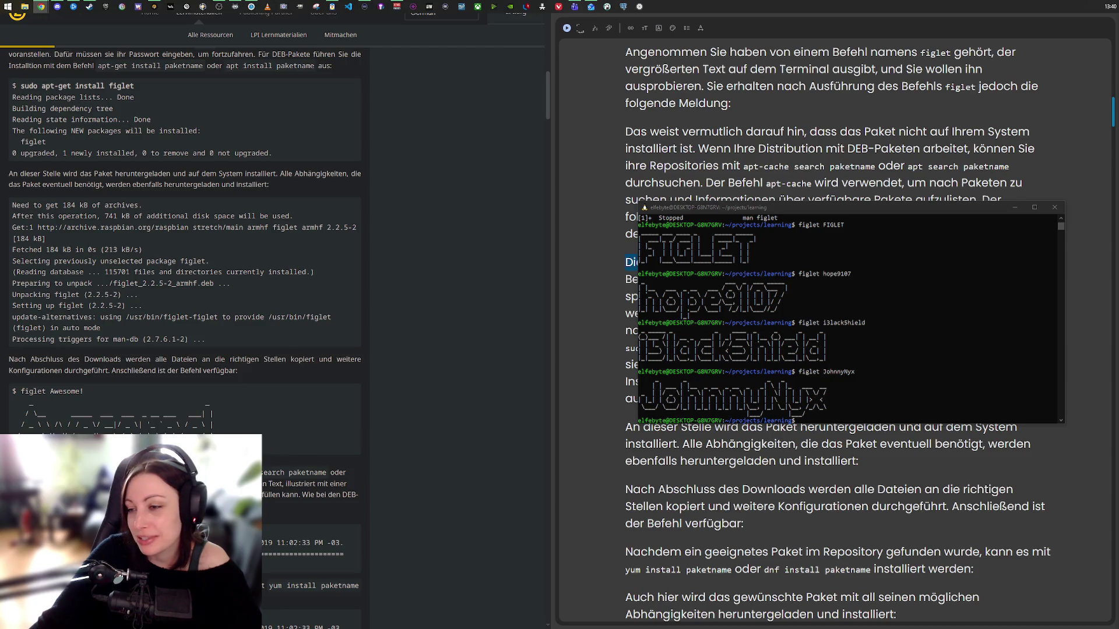
pyautogui.click(817, 420)
pyautogui.write('figlet legionelle')
pyautogui.press('Return')
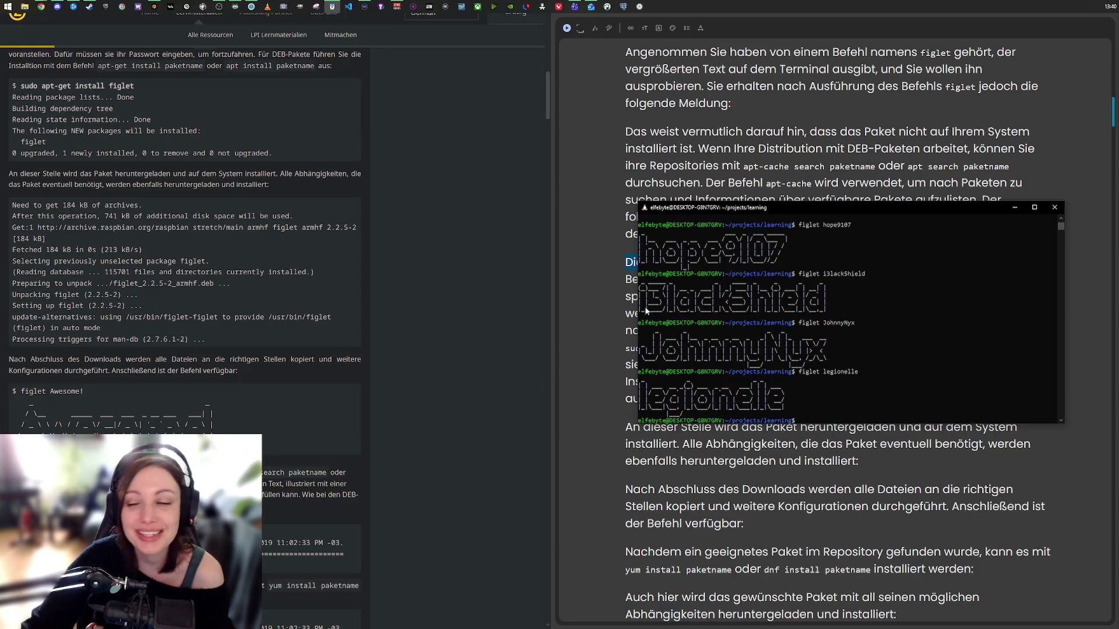
pyautogui.scroll(-4, 303, 370)
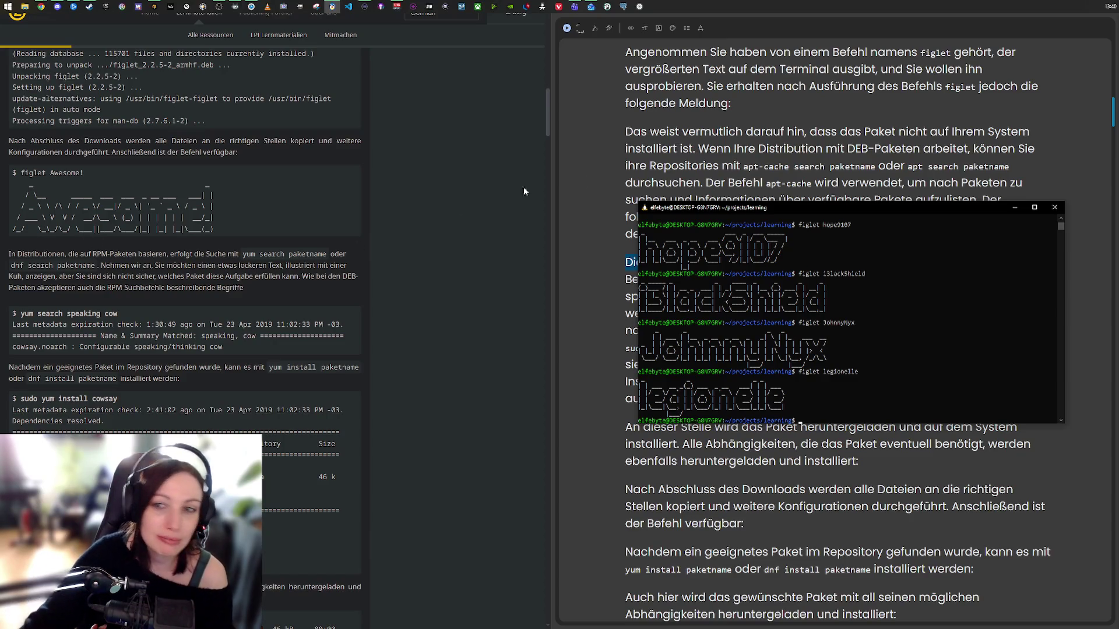
# Step: Highlight the cowsay.noarch result line in the lesson's yum search output, then return to the terminal
pyautogui.click(148, 264)
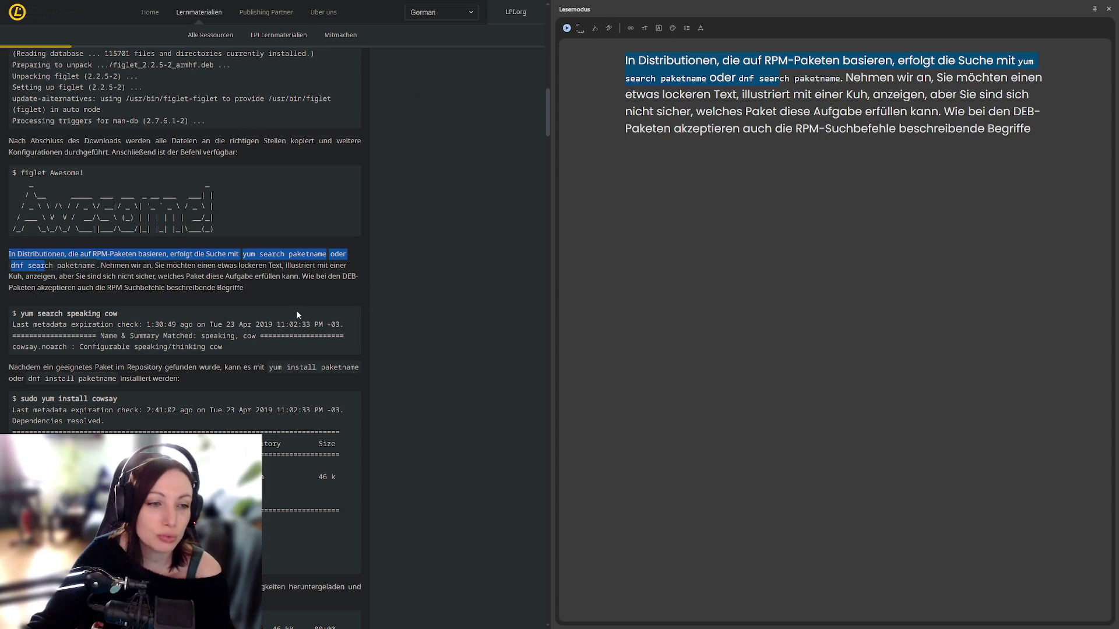
pyautogui.click(138, 305)
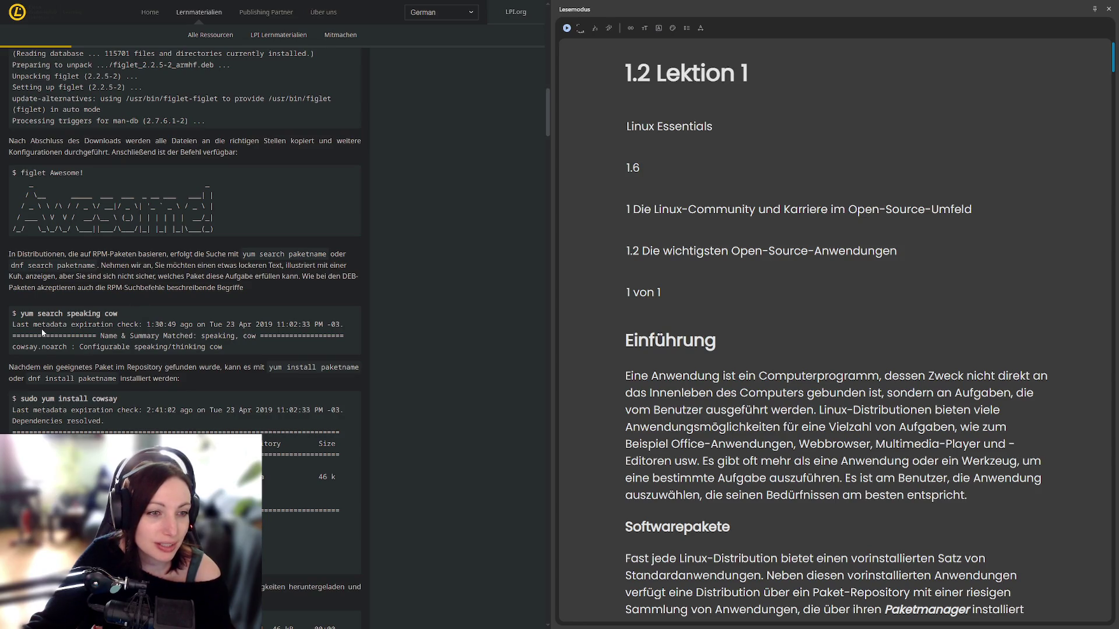
pyautogui.moveTo(17, 325); pyautogui.dragTo(139, 327)
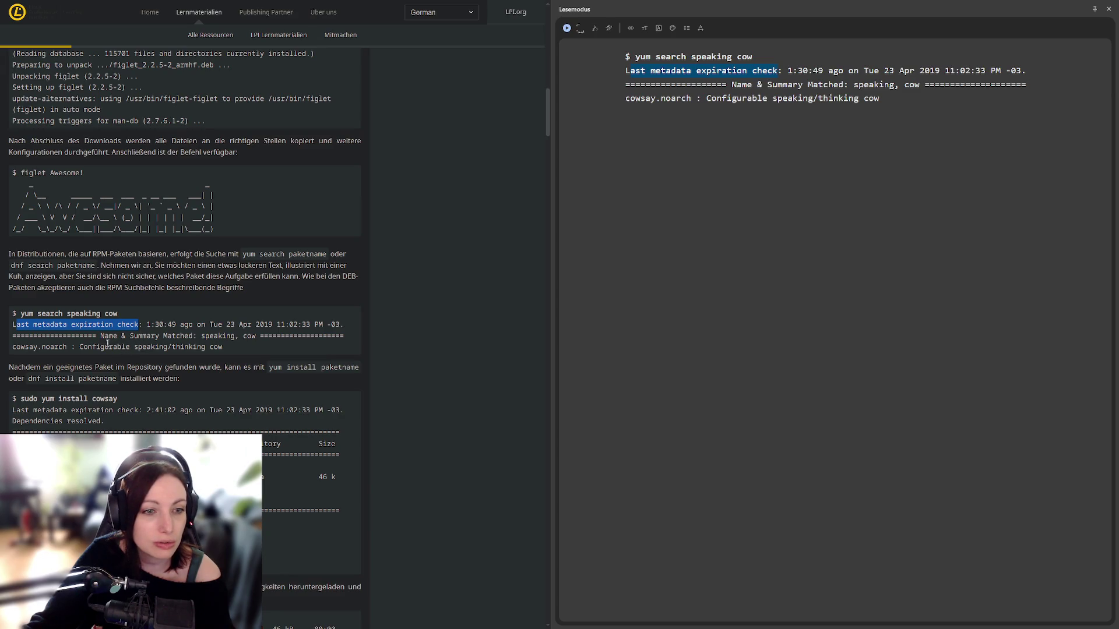
pyautogui.moveTo(12, 348); pyautogui.dragTo(224, 350)
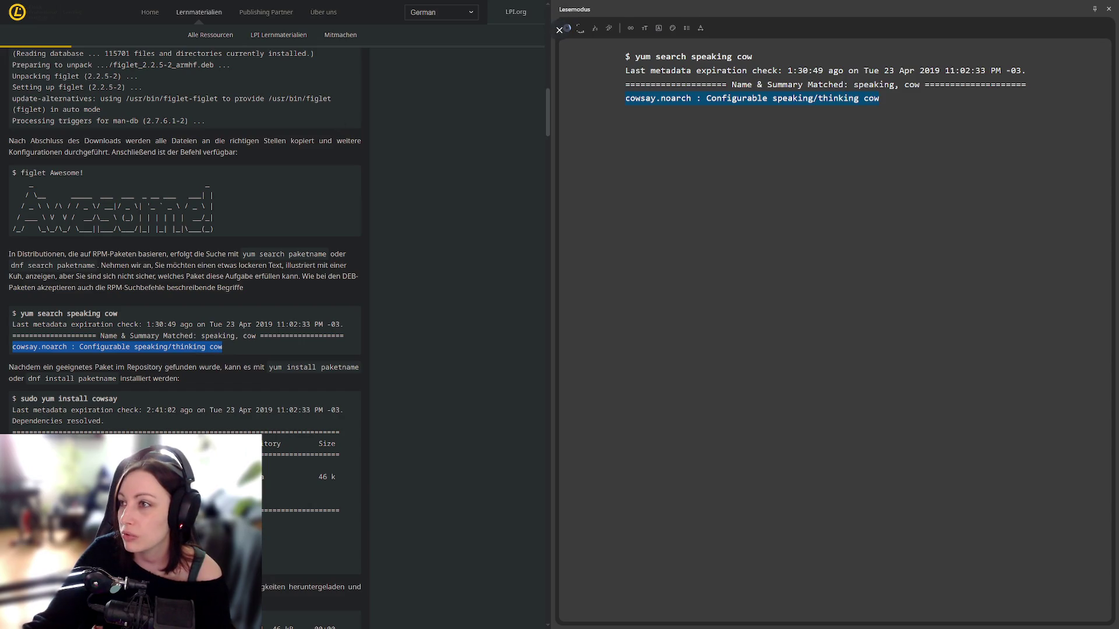
pyautogui.hotkey('alt', 'Tab')
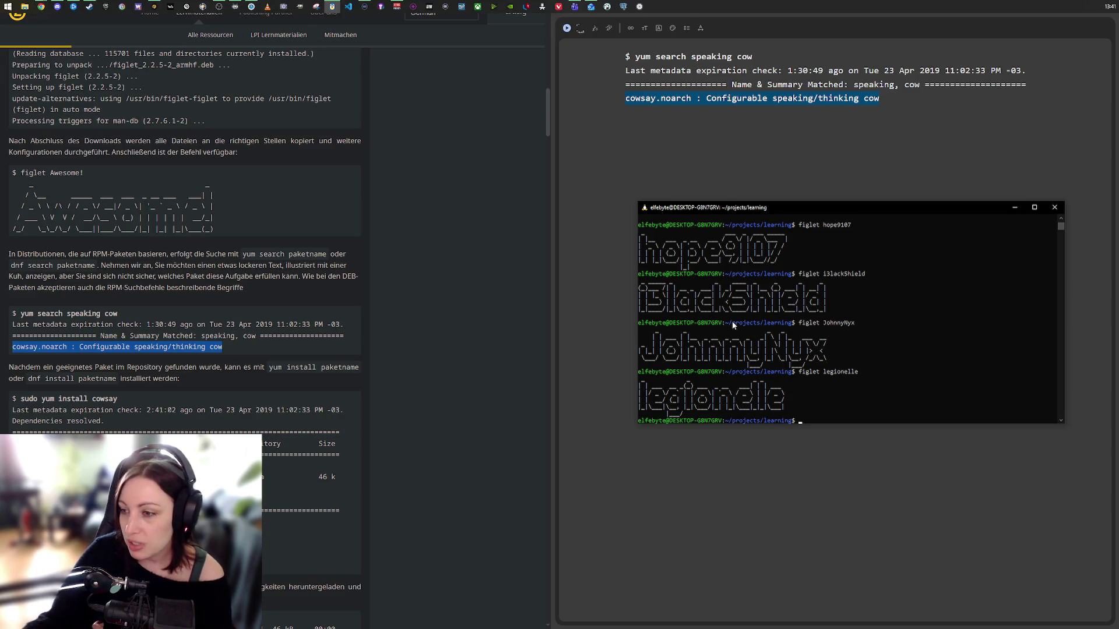
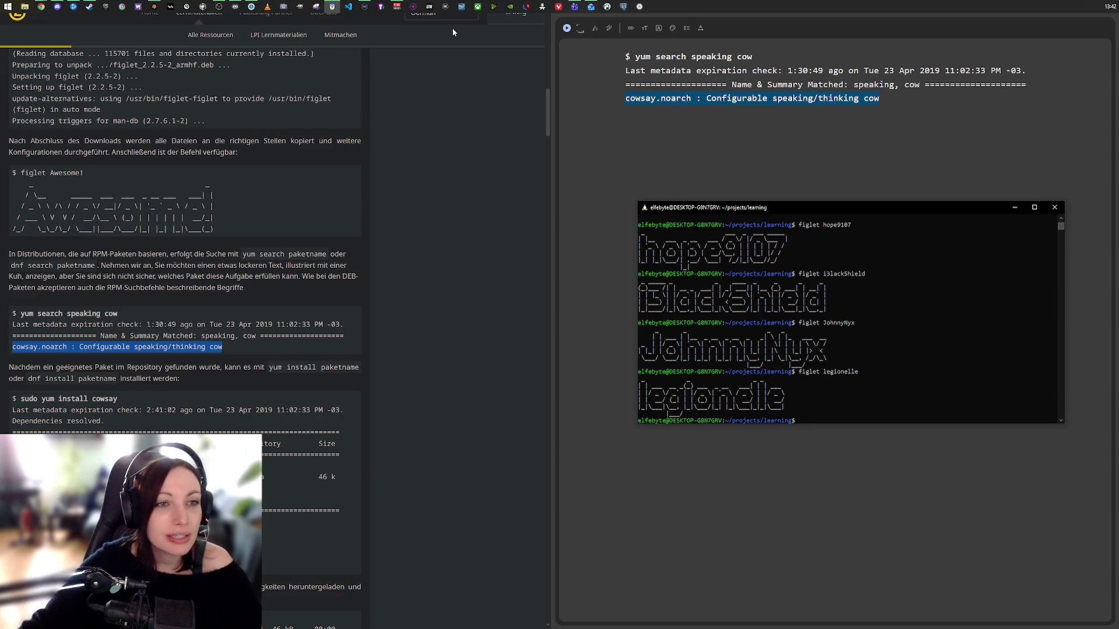
# Step: Search the lesson for 'yum' and scroll to its yum search and install cowsay examples
pyautogui.scroll(3, 96, 277)
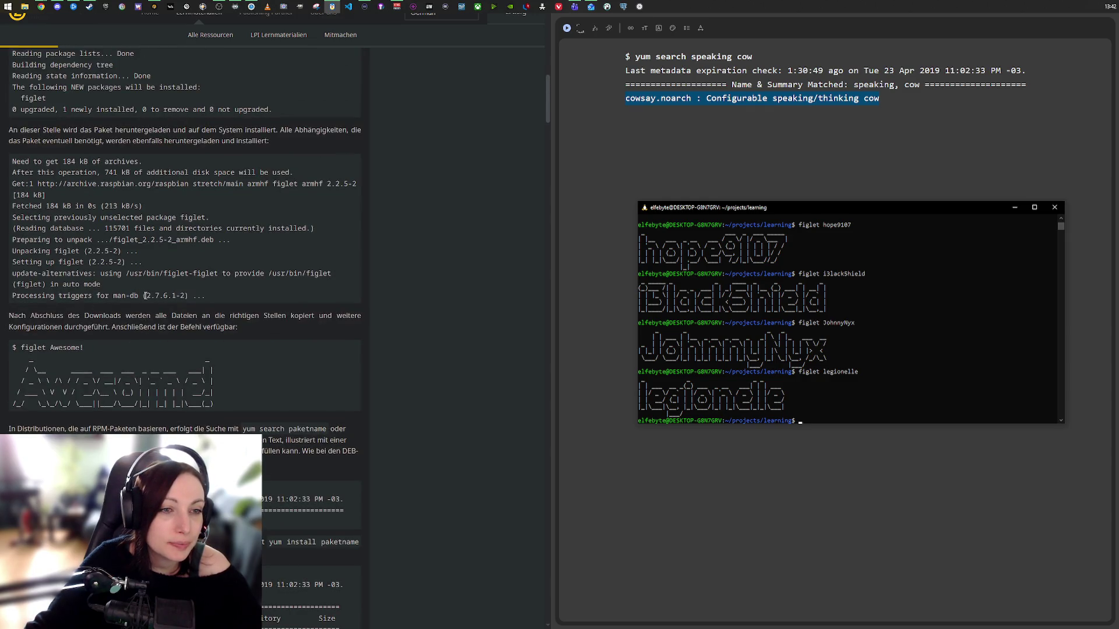
pyautogui.scroll(3, 165, 298)
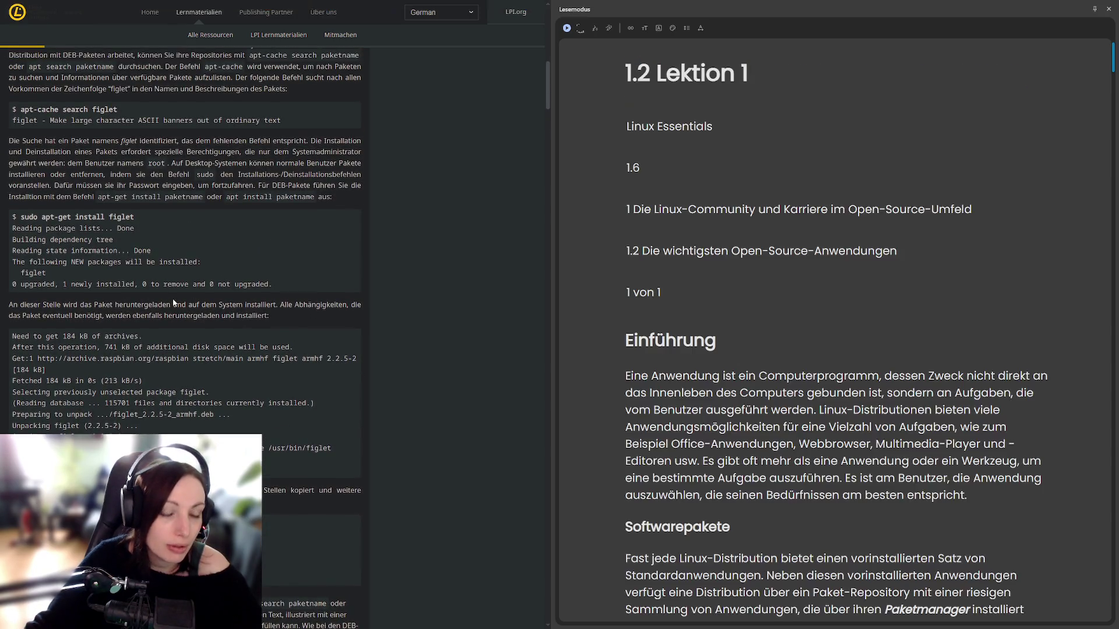
pyautogui.hotkey('ctrl', 'f')
pyautogui.write('yum')
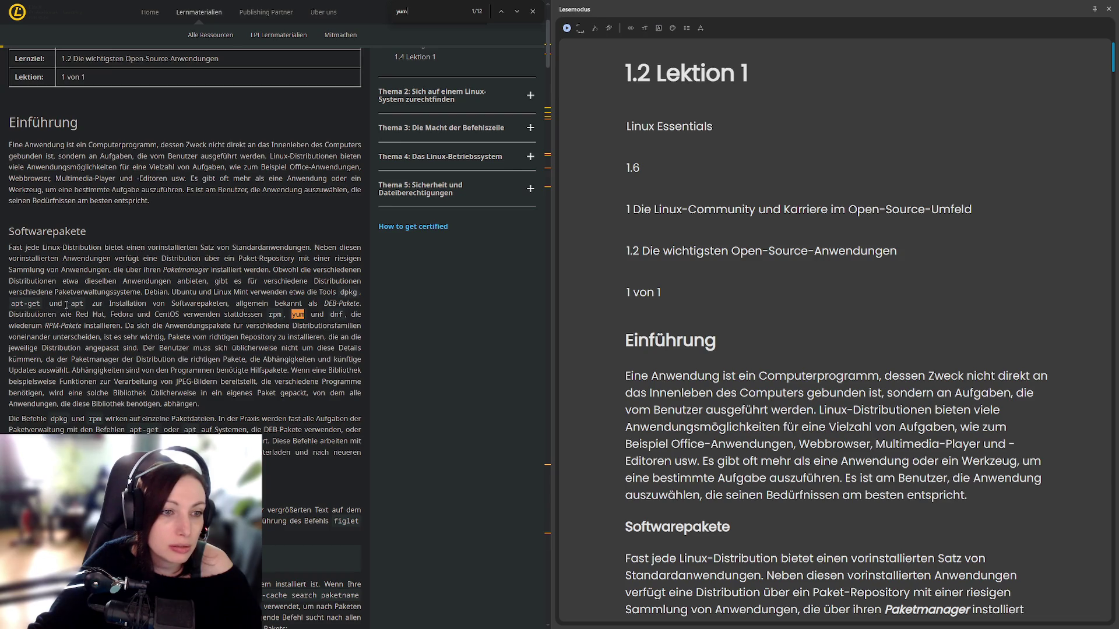
pyautogui.doubleClick(78, 304)
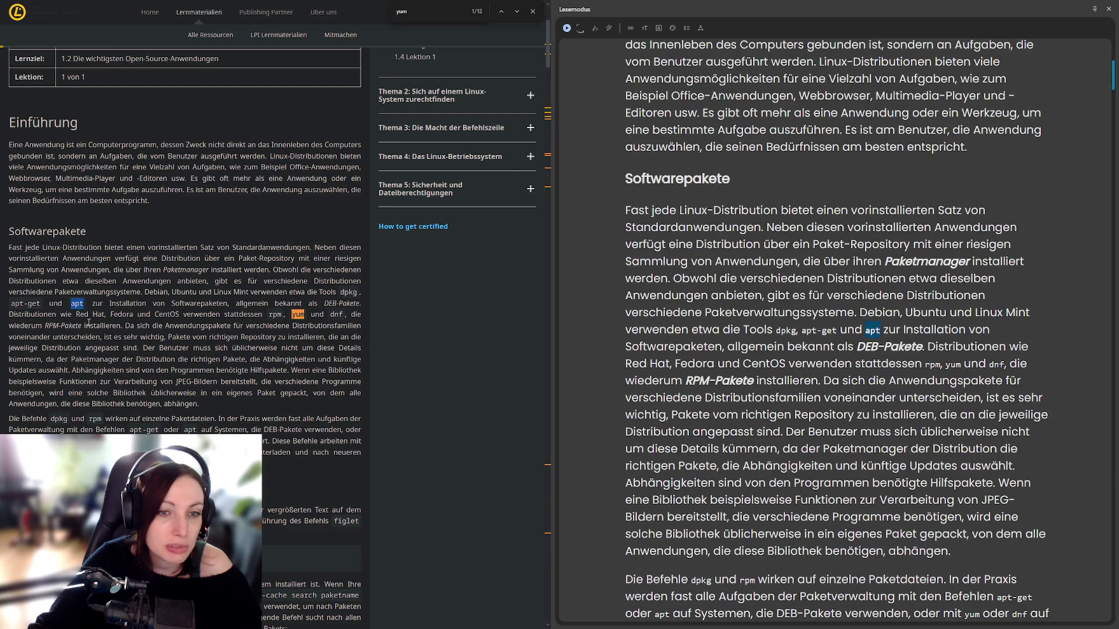
pyautogui.scroll(-15, 89, 323)
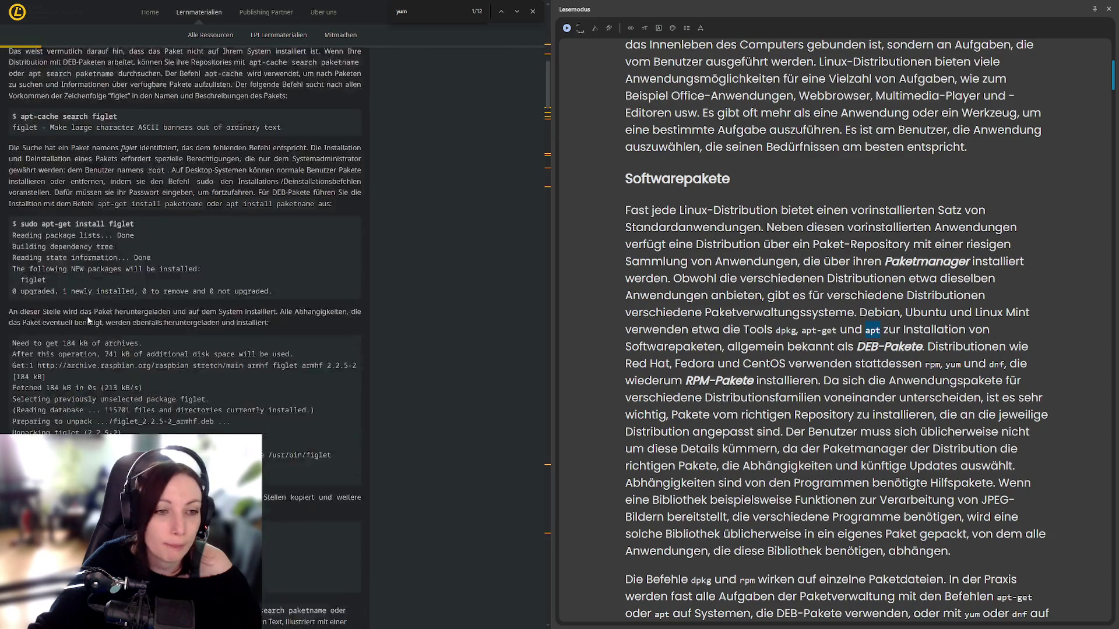
pyautogui.scroll(-3, 88, 320)
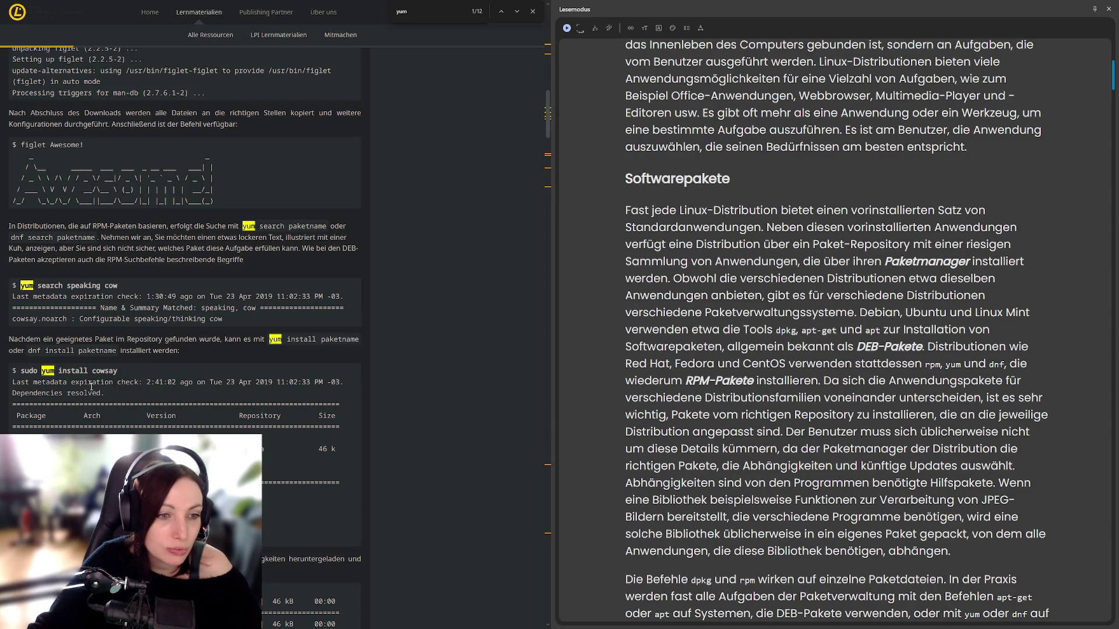
pyautogui.click(10, 374)
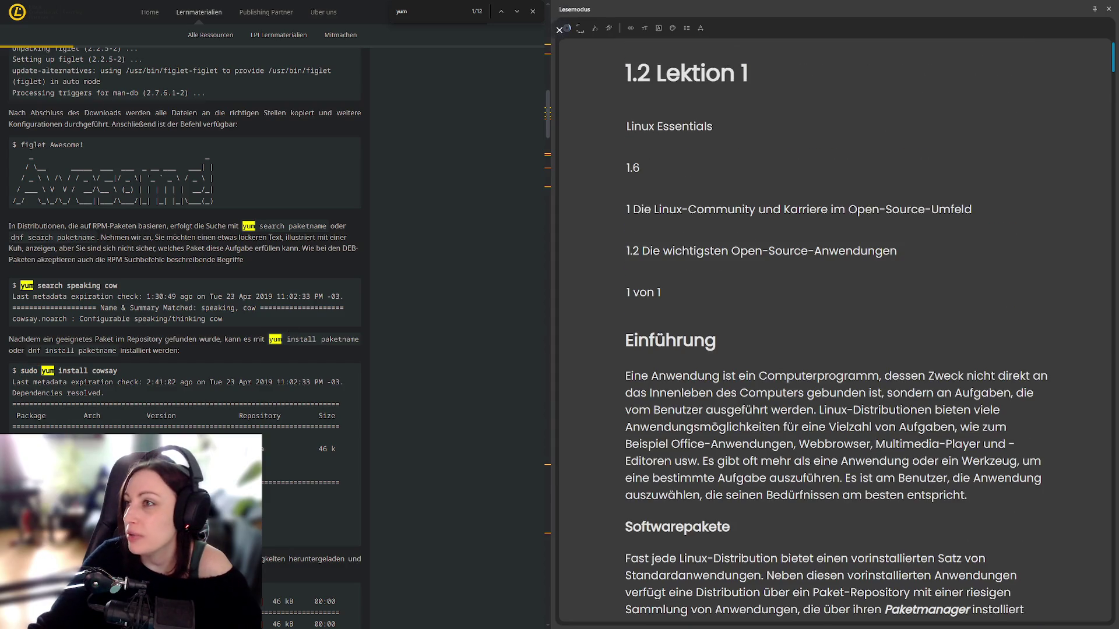
# Step: Paste and run 'yum search speaking cow' in the terminal, which fails with yum not found
pyautogui.hotkey('alt', 'Tab')
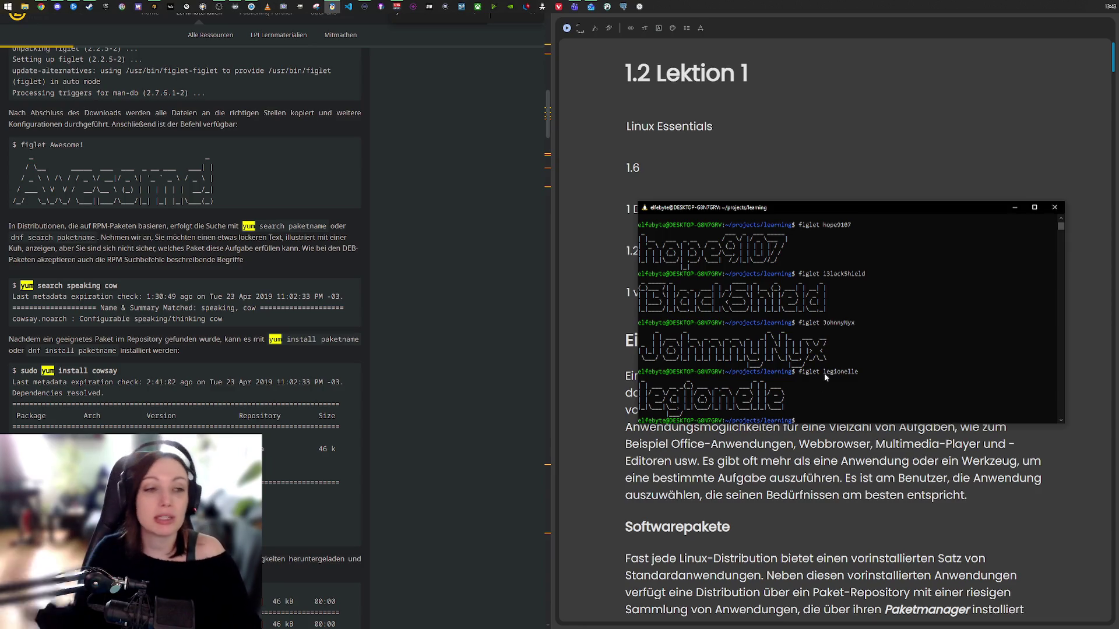
pyautogui.moveTo(118, 286); pyautogui.dragTo(22, 287)
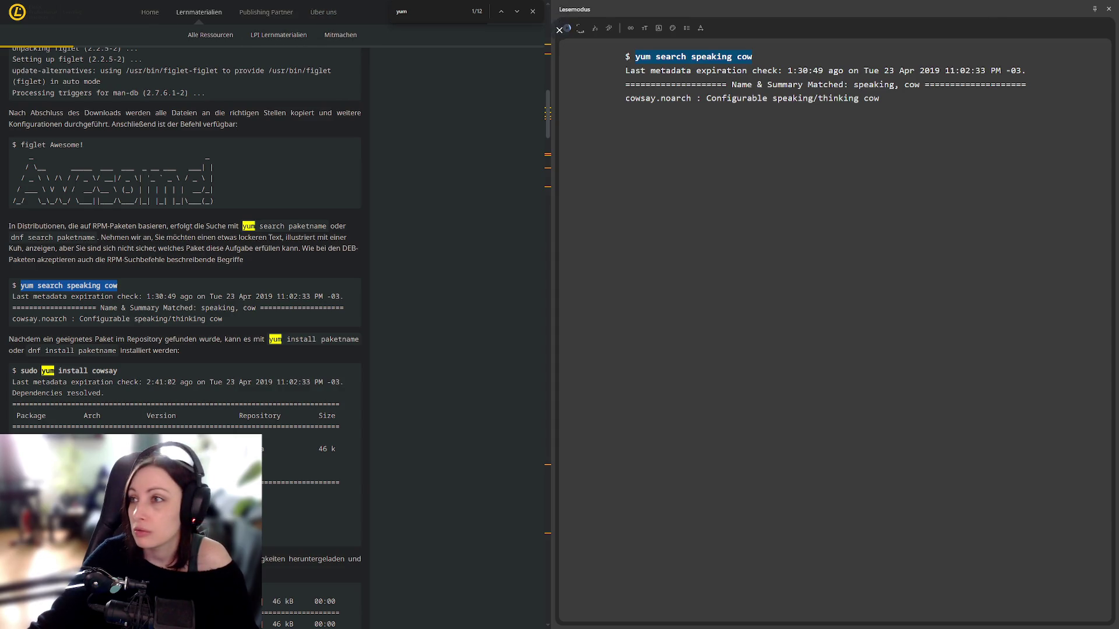
pyautogui.hotkey('alt', 'Tab')
pyautogui.rightClick(834, 402)
pyautogui.press('Return')
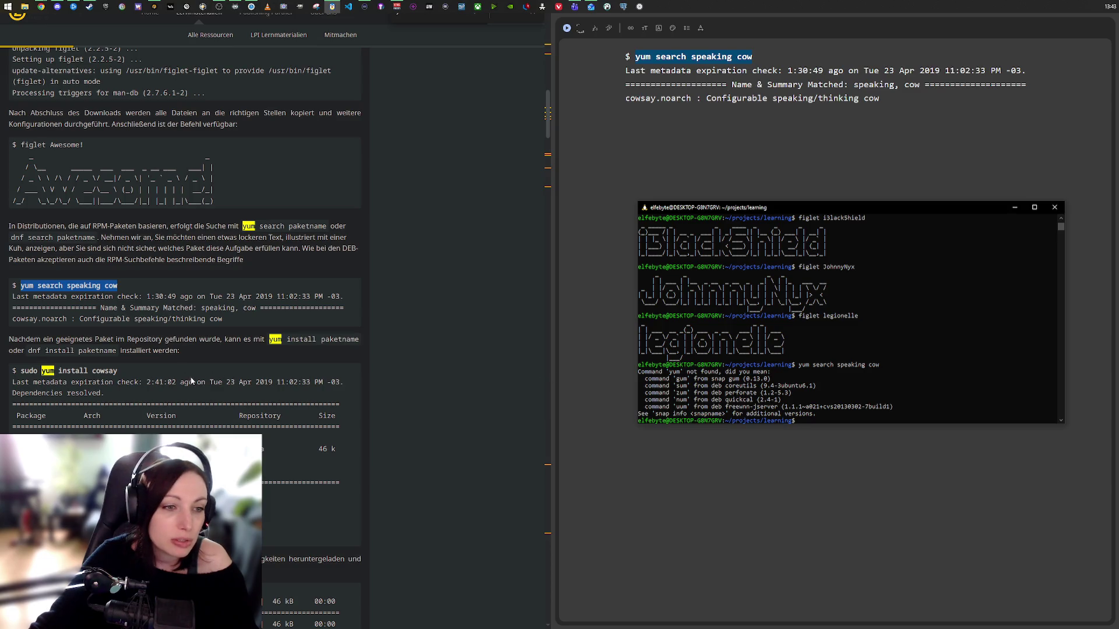
pyautogui.scroll(-1, 164, 358)
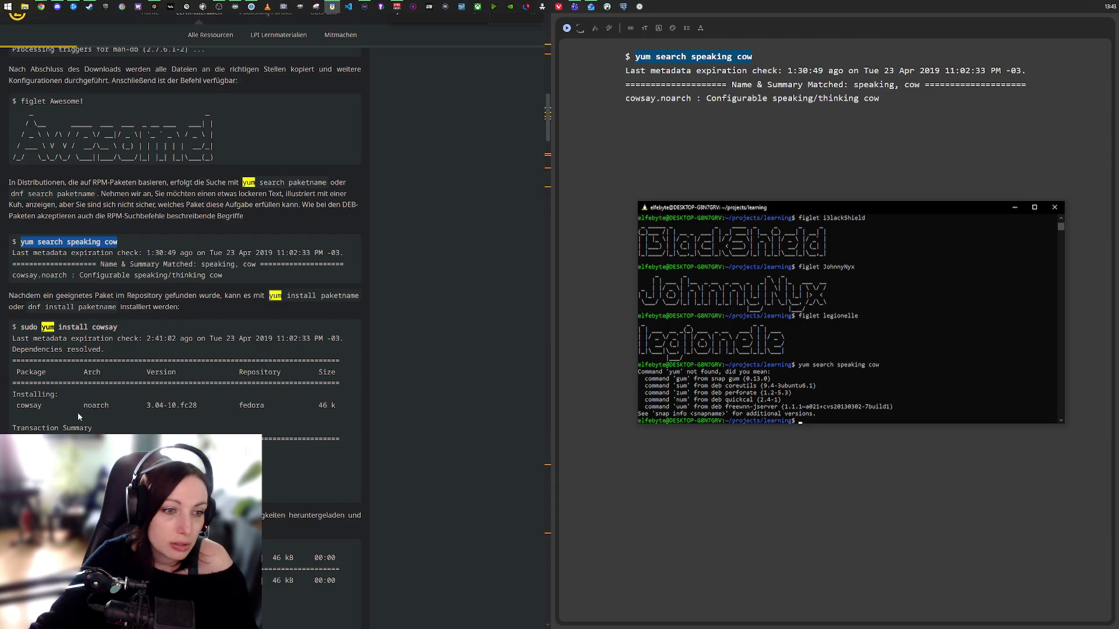
pyautogui.scroll(-3, 131, 421)
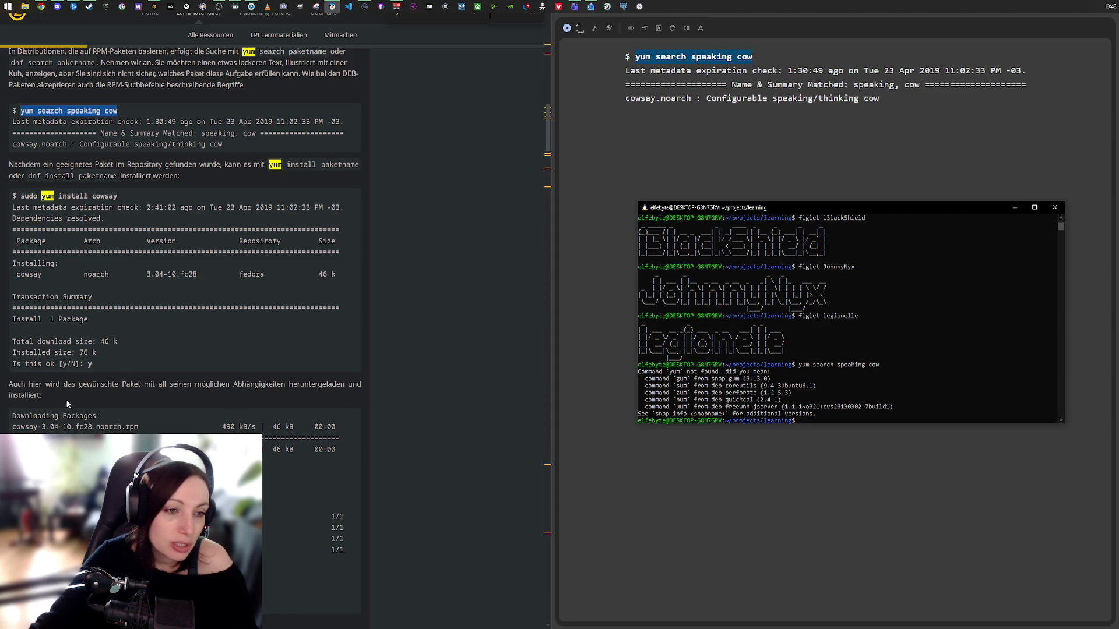
pyautogui.scroll(-2, 67, 399)
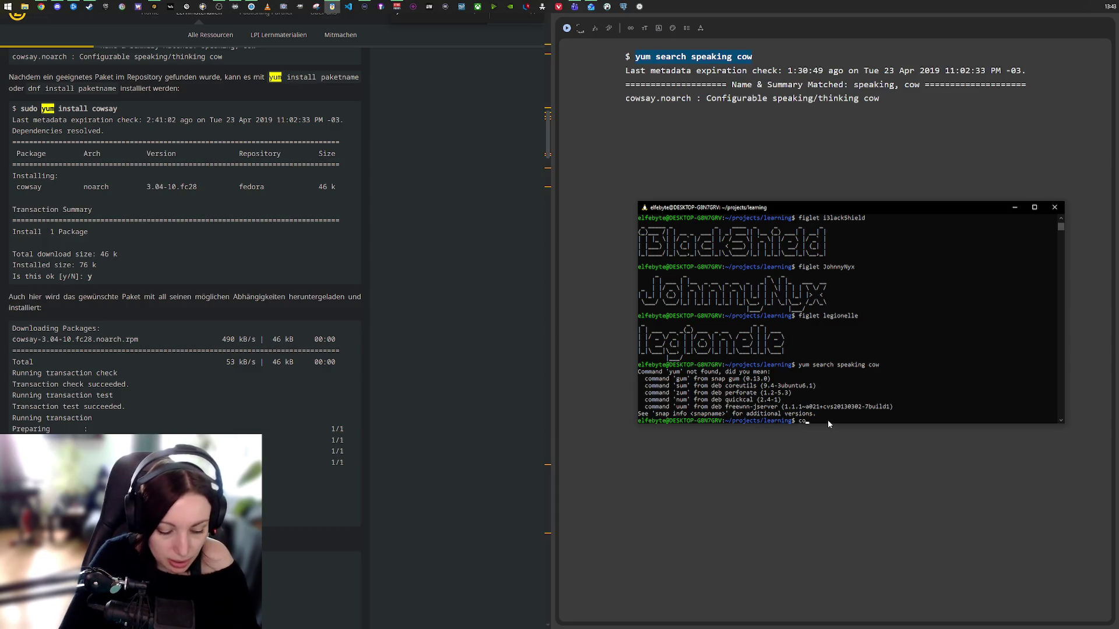
# Step: Run cowsay in the terminal to find the command is missing
pyautogui.write('cowsay')
pyautogui.press('Return')
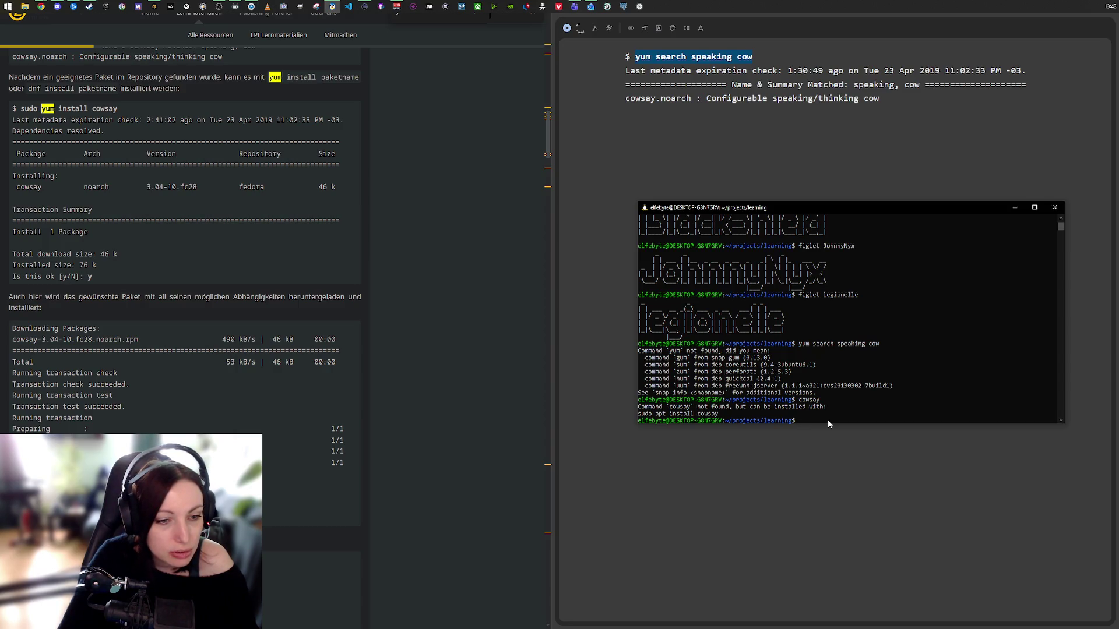
pyautogui.scroll(-3, 284, 561)
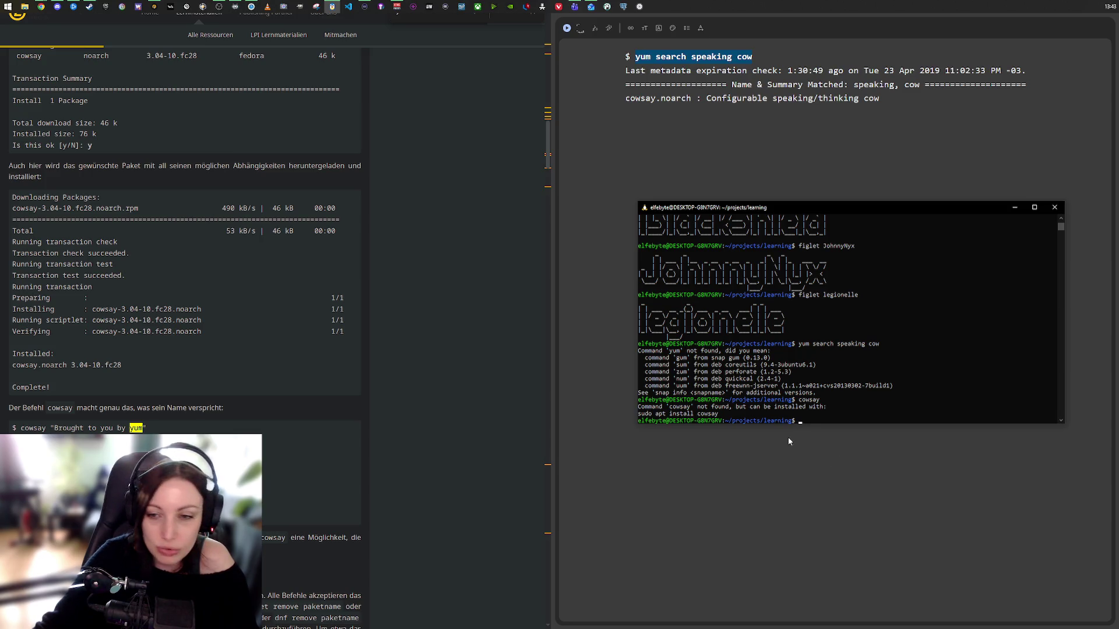
# Step: Install cowsay by running the suggested 'sudo apt install cowsay' line
pyautogui.moveTo(722, 414)
pyautogui.mouseDown()
pyautogui.moveTo(641, 415)
pyautogui.moveTo(724, 422)
pyautogui.mouseUp()
pyautogui.rightClick(725, 422)
pyautogui.rightClick(806, 422)
pyautogui.press('Return')
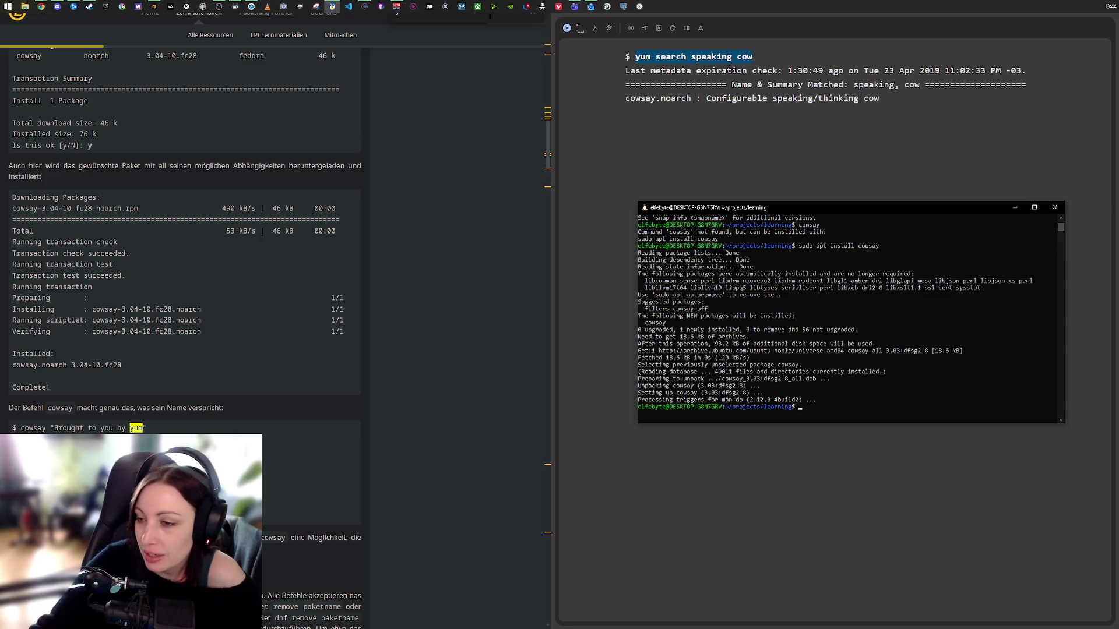
pyautogui.hotkey('alt', 'Tab')
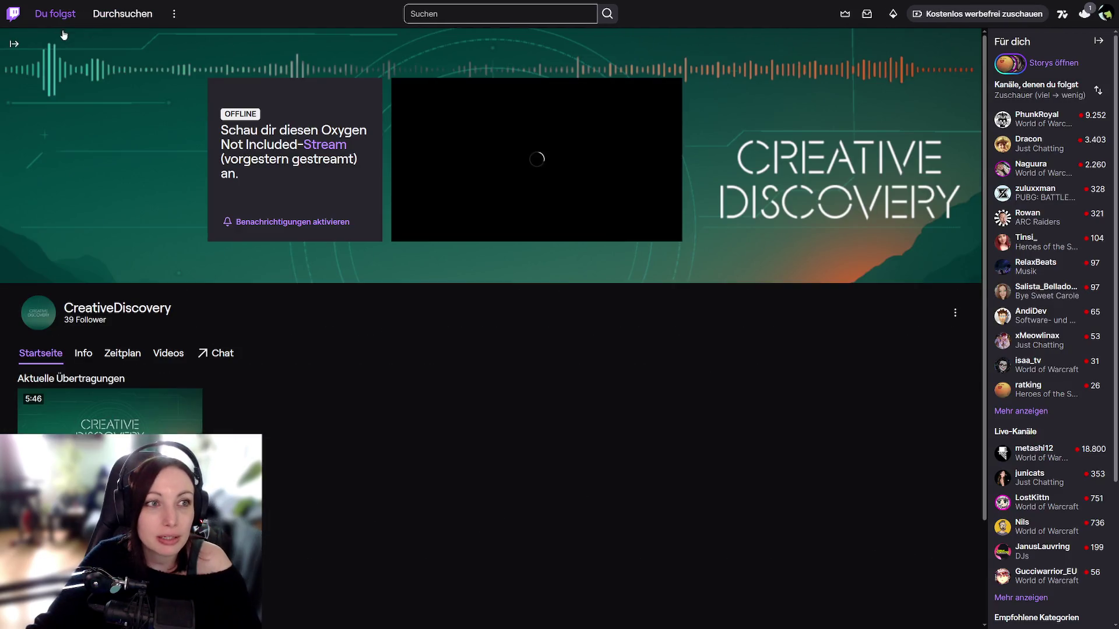
# Step: Close the CreativeDiscovery Twitch tab and show the LPI lesson fullscreen again
pyautogui.press('F11')
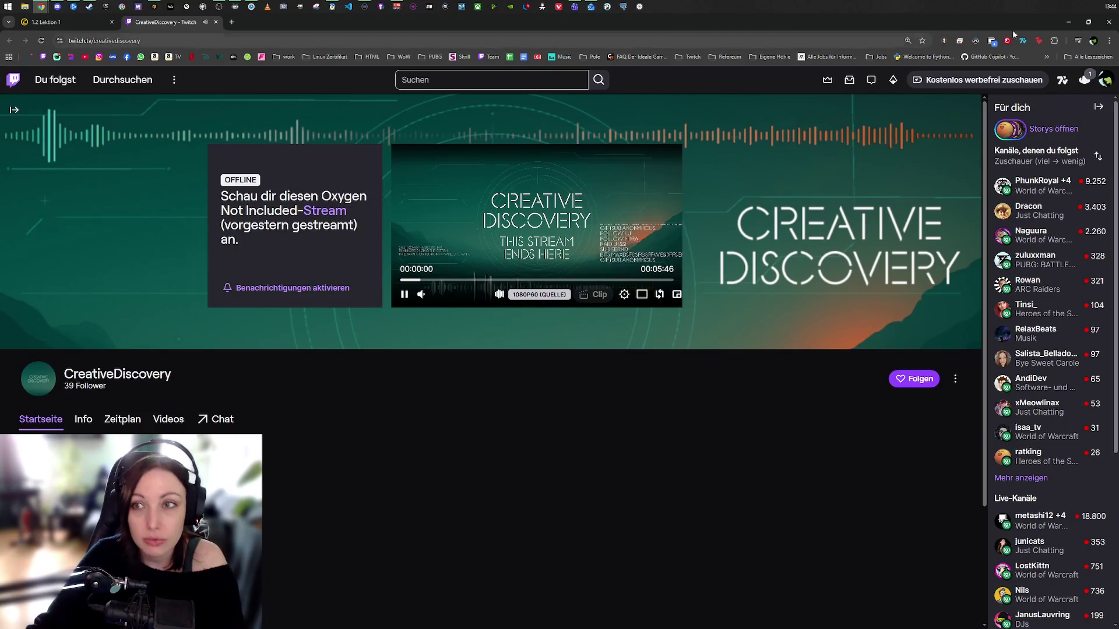
pyautogui.click(216, 22)
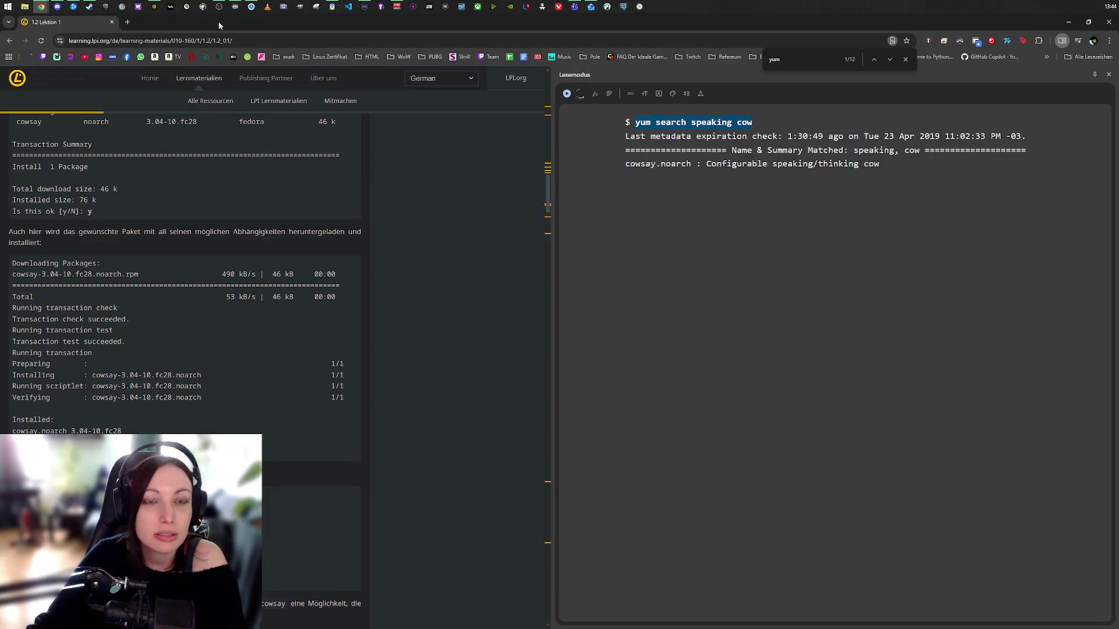
pyautogui.press('F11')
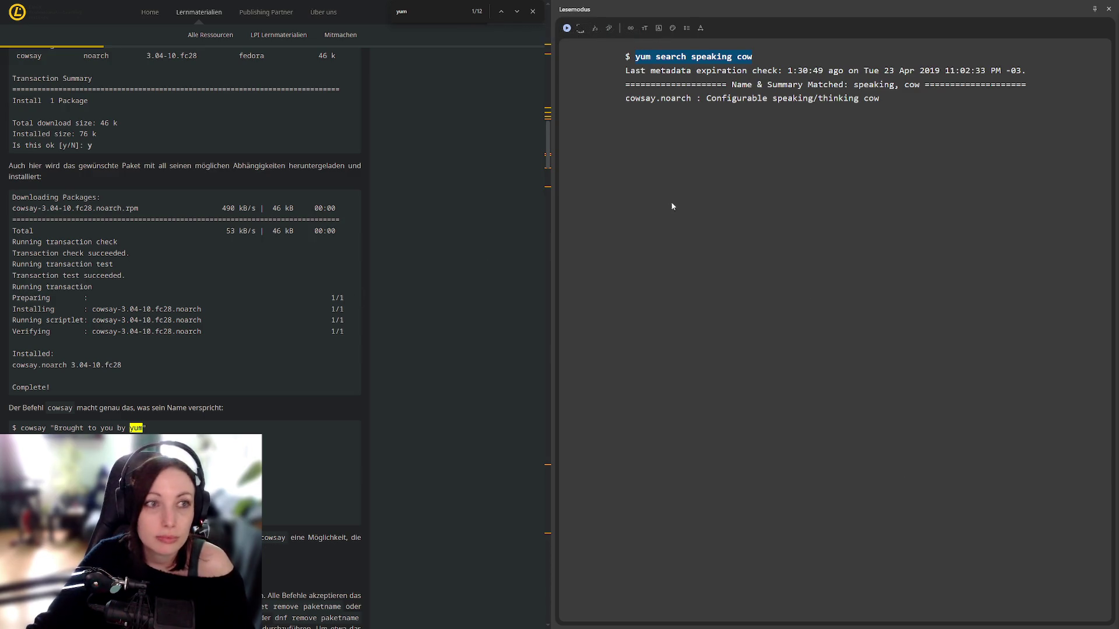
# Step: Make the cow say 'CreativeDiscovery' with cowsay in the terminal
pyautogui.hotkey('alt', 'Tab')
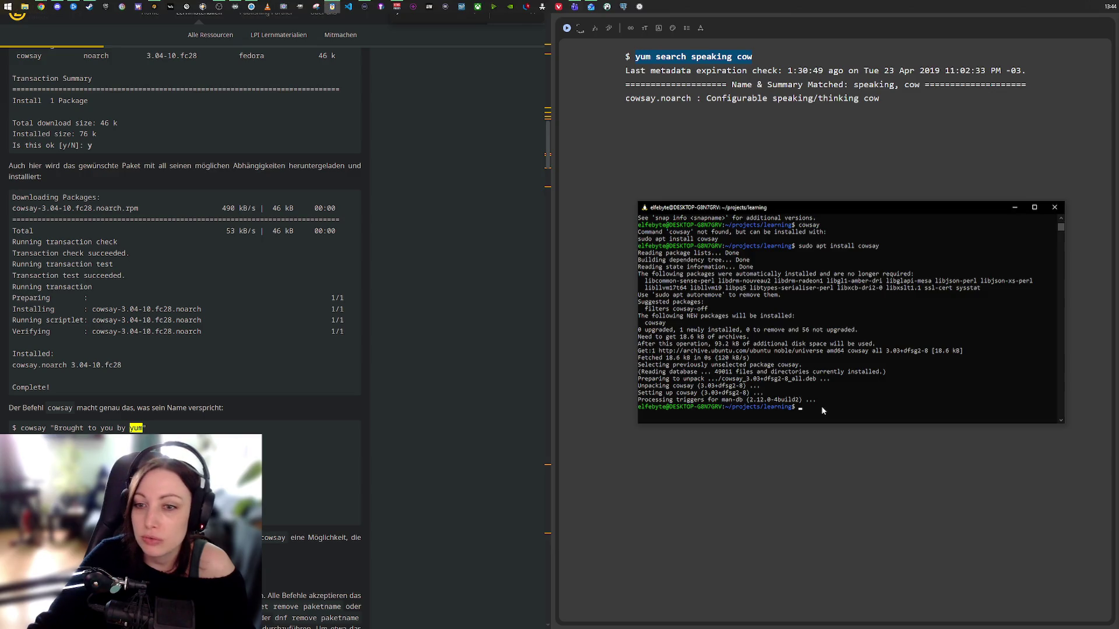
pyautogui.write('cowsay')
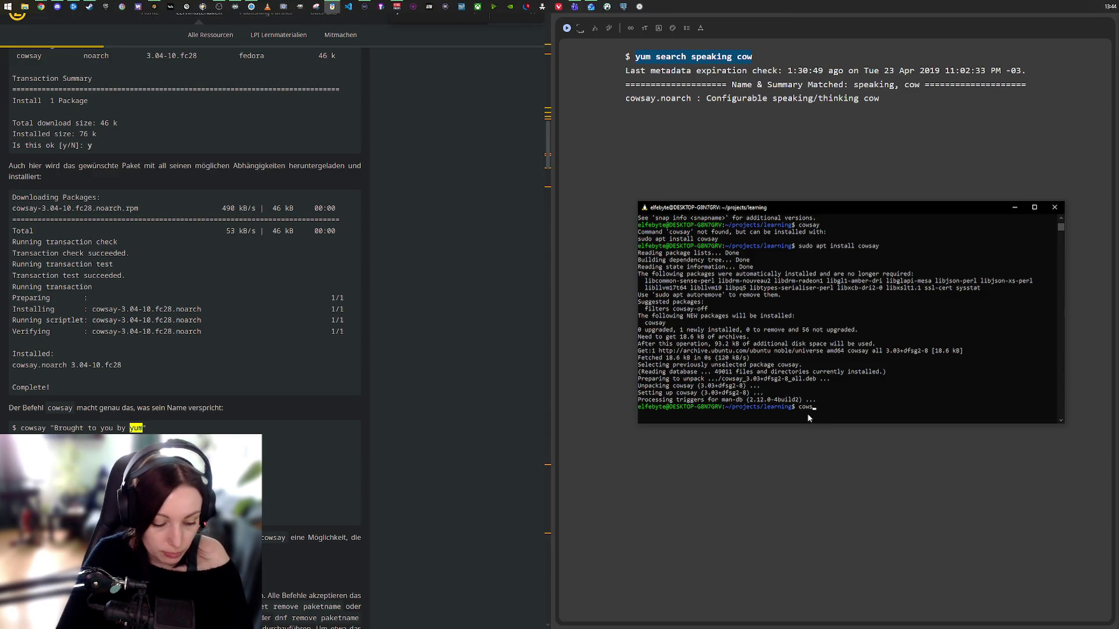
pyautogui.write(' CreativeDiscovery')
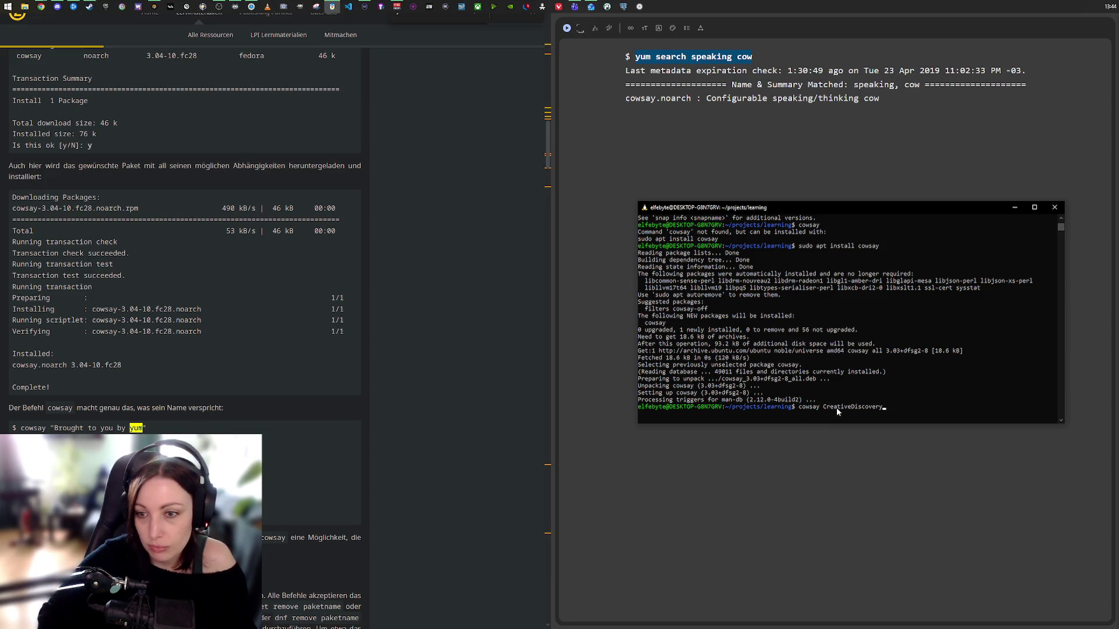
pyautogui.press('Return')
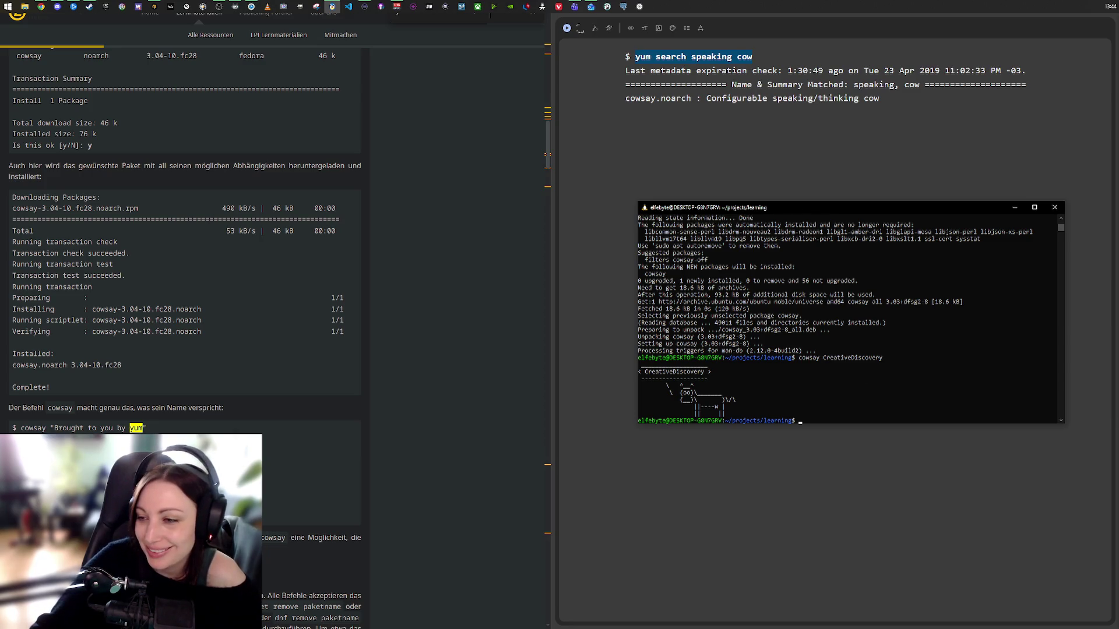
# Step: Check the browser, refocus the terminal prompt, then switch to the Twitch stream
pyautogui.hotkey('alt', 'Tab')
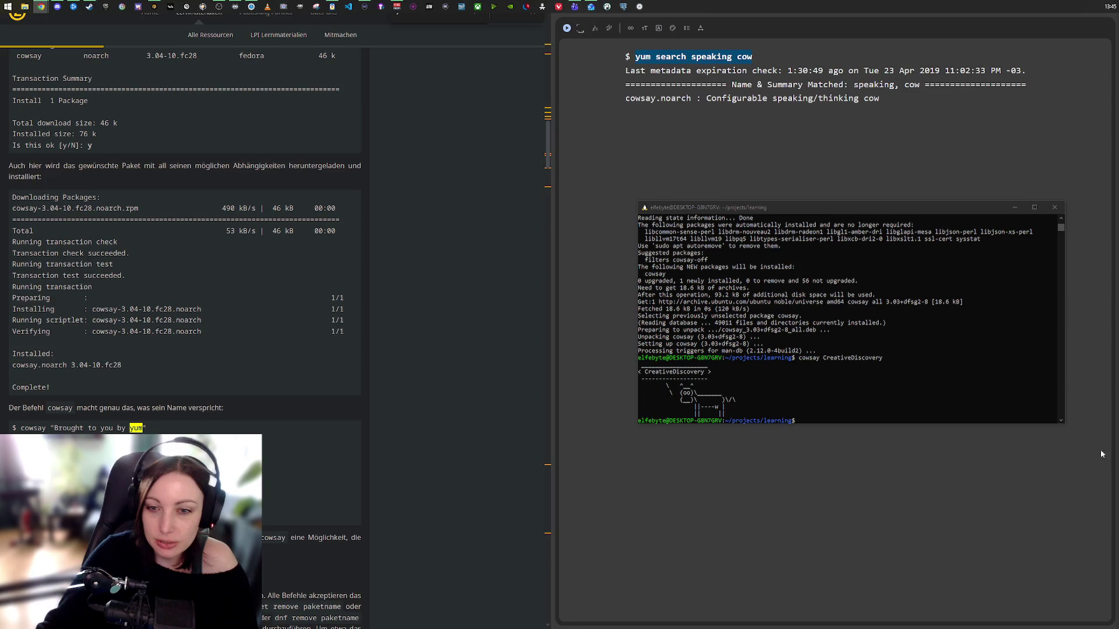
pyautogui.click(824, 410)
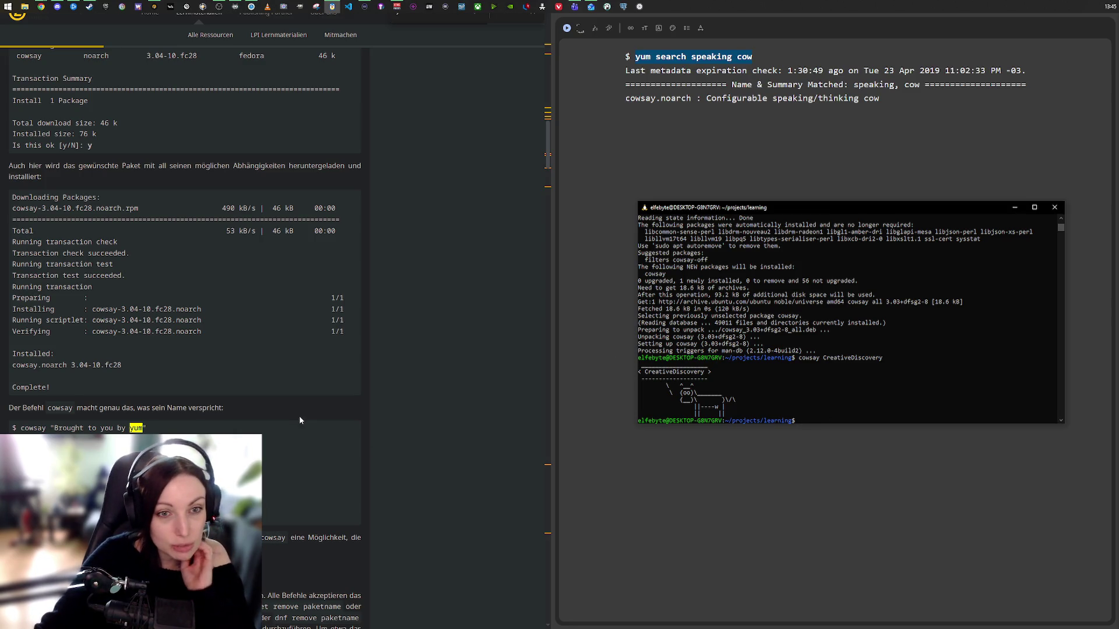
pyautogui.scroll(-3, 288, 425)
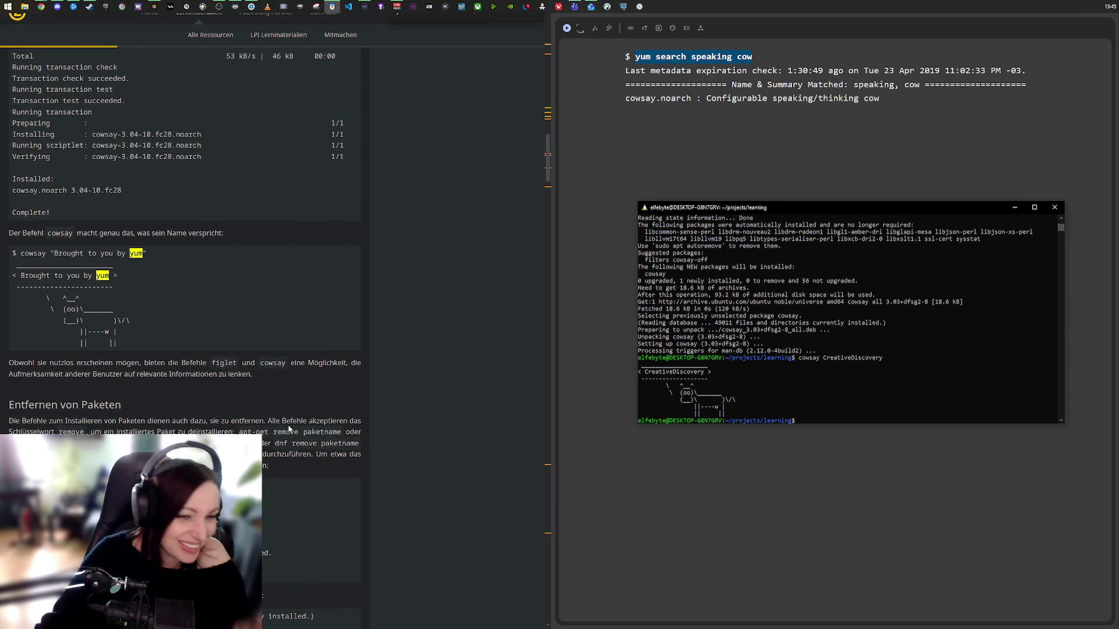
pyautogui.click(807, 421)
pyautogui.click(801, 421)
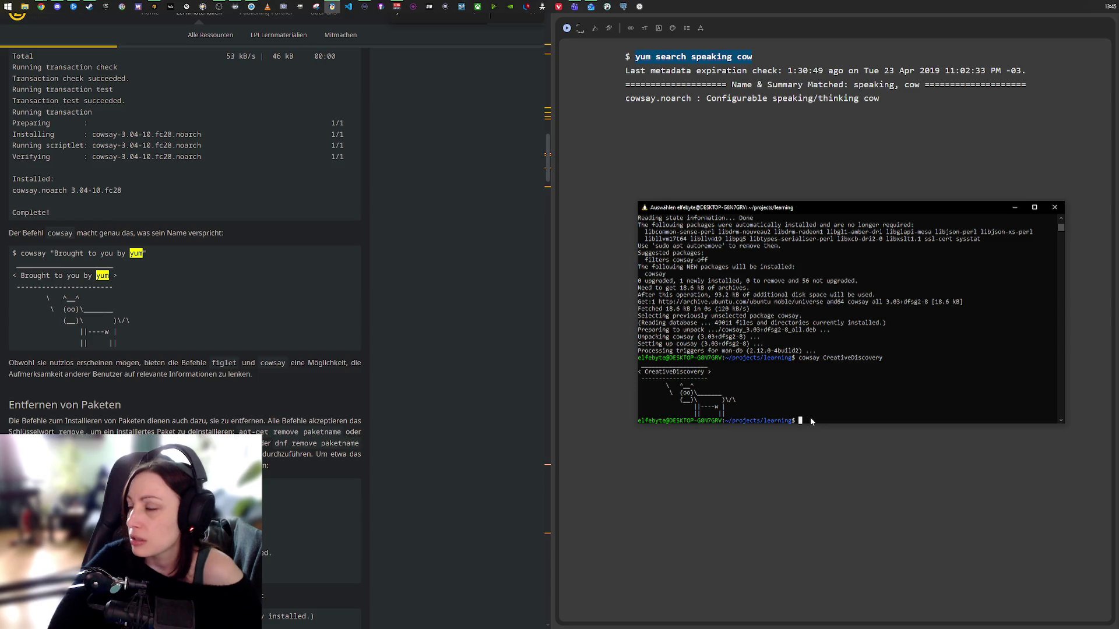
pyautogui.hotkey('alt', 'Tab')
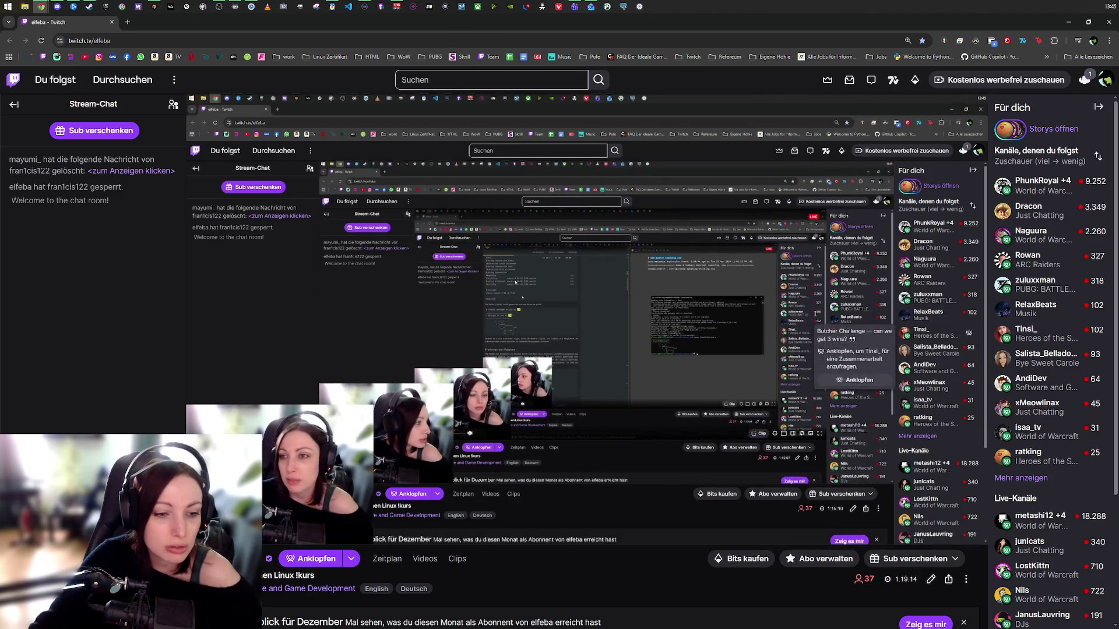
# Step: Browse the stream's Chat-Einstellungen, then return to the lesson and terminal
pyautogui.click(146, 611)
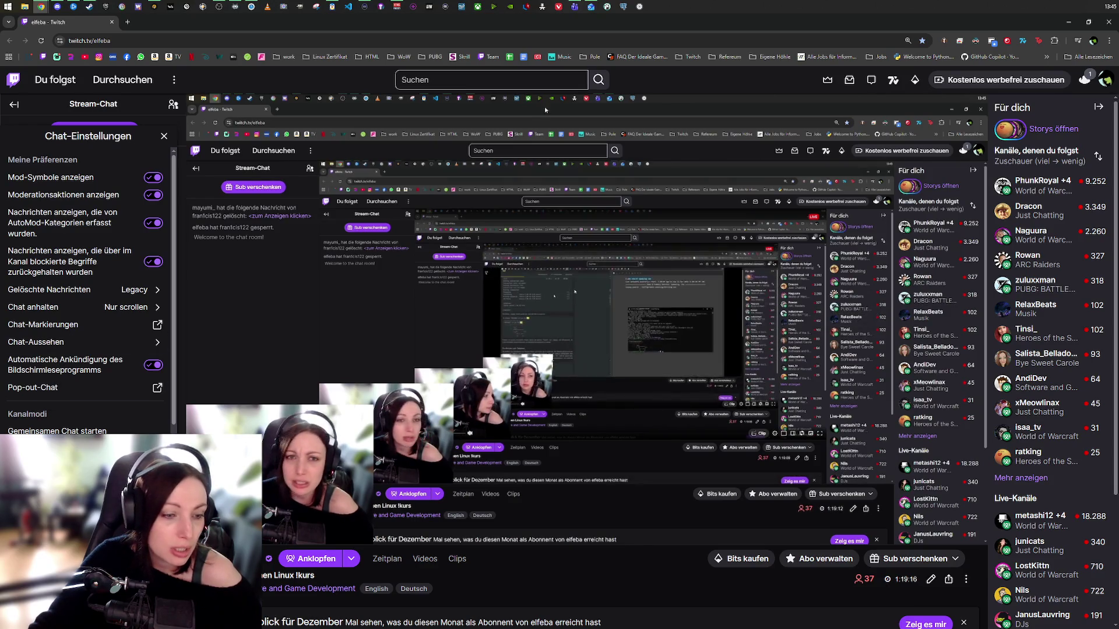
pyautogui.scroll(-5, 51, 394)
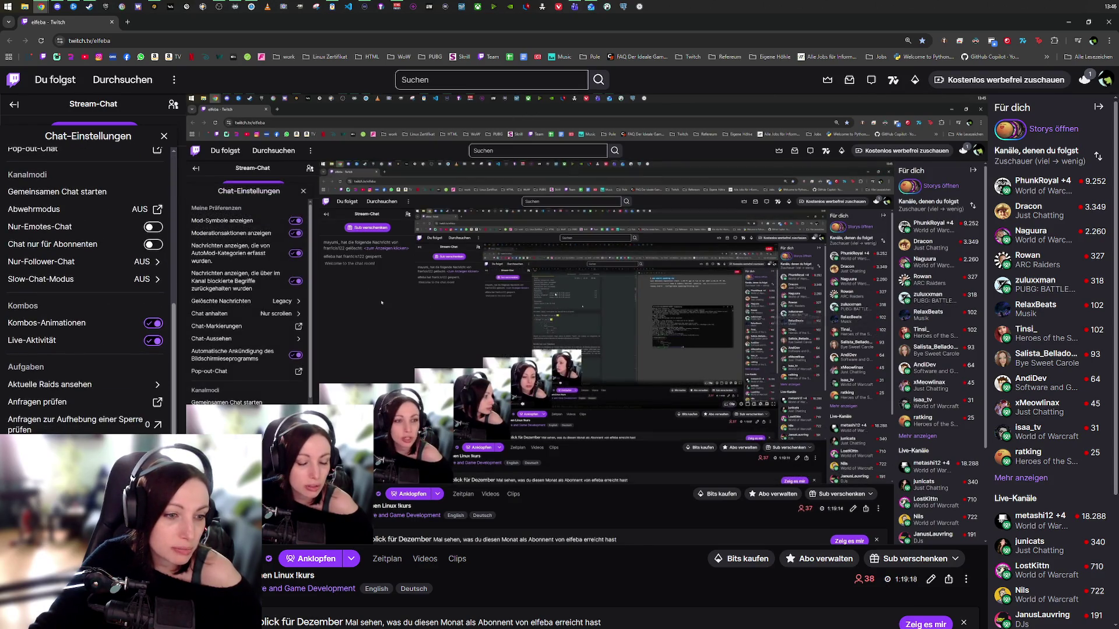
pyautogui.hotkey('alt', 'Tab')
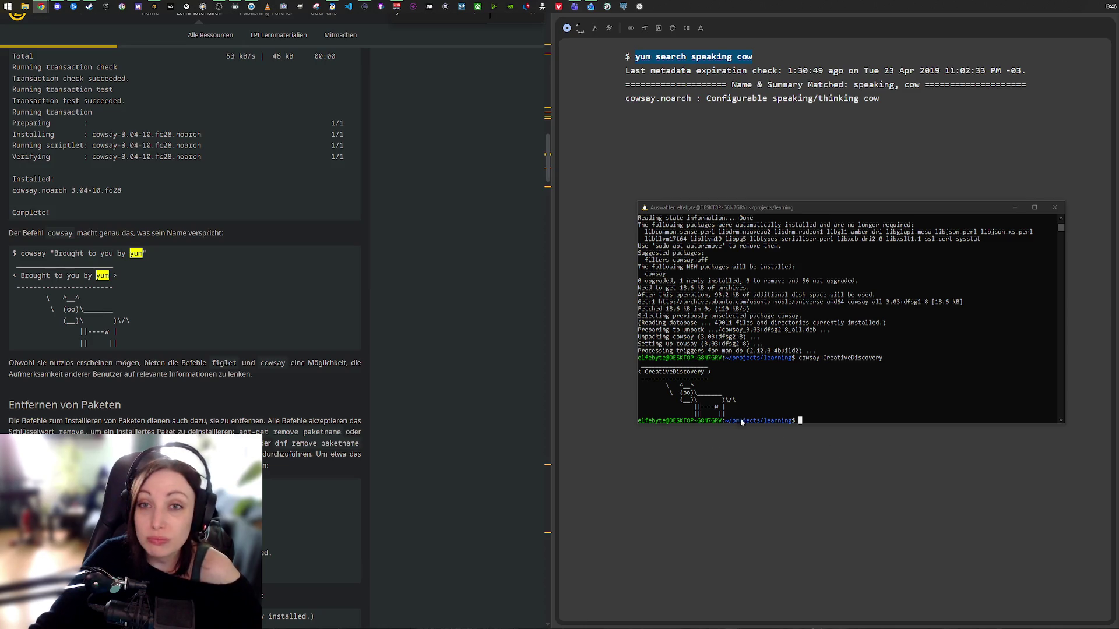
# Step: Show the lesson fullscreen and close its 'yum' find bar
pyautogui.click(615, 5)
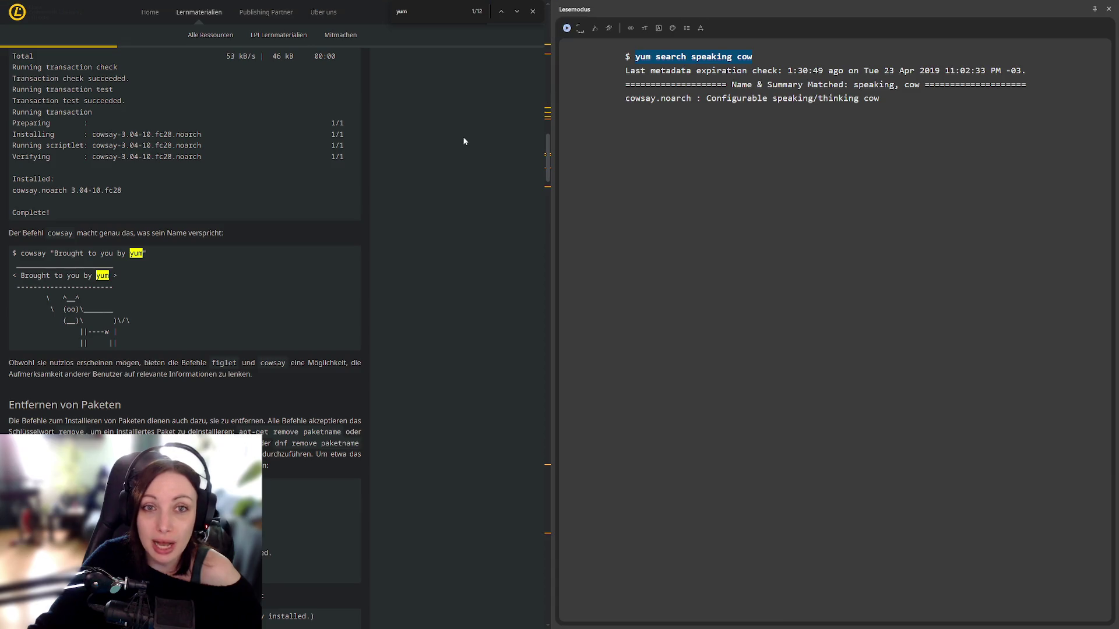
pyautogui.press('F11')
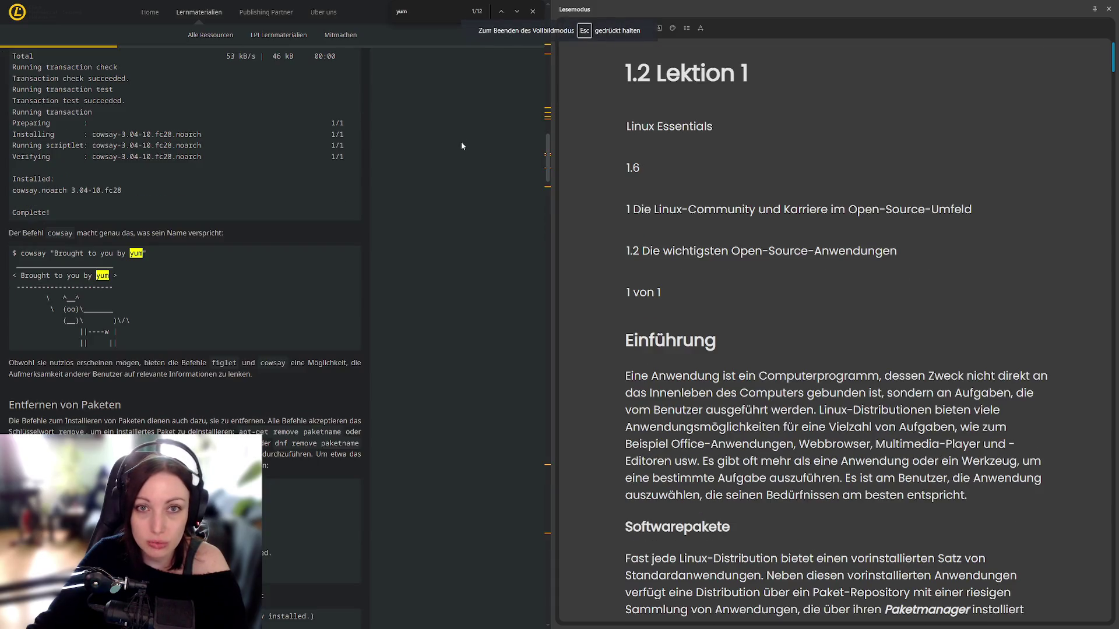
pyautogui.click(533, 11)
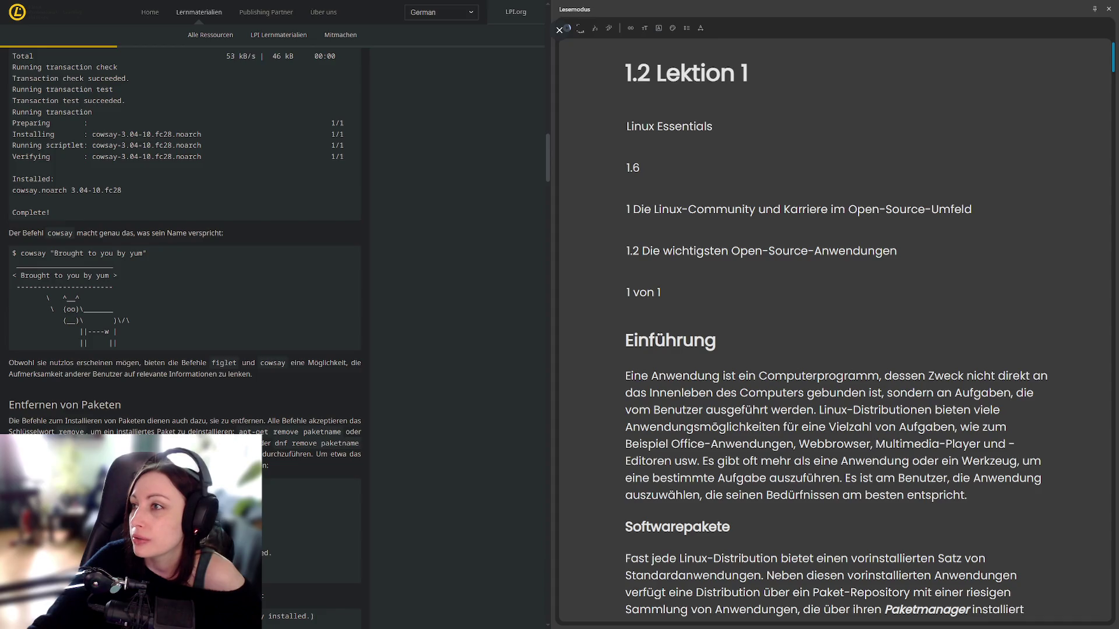
# Step: Print 'Peiper' as a figlet banner, then scroll the lesson toward package removal
pyautogui.hotkey('alt', 'Tab')
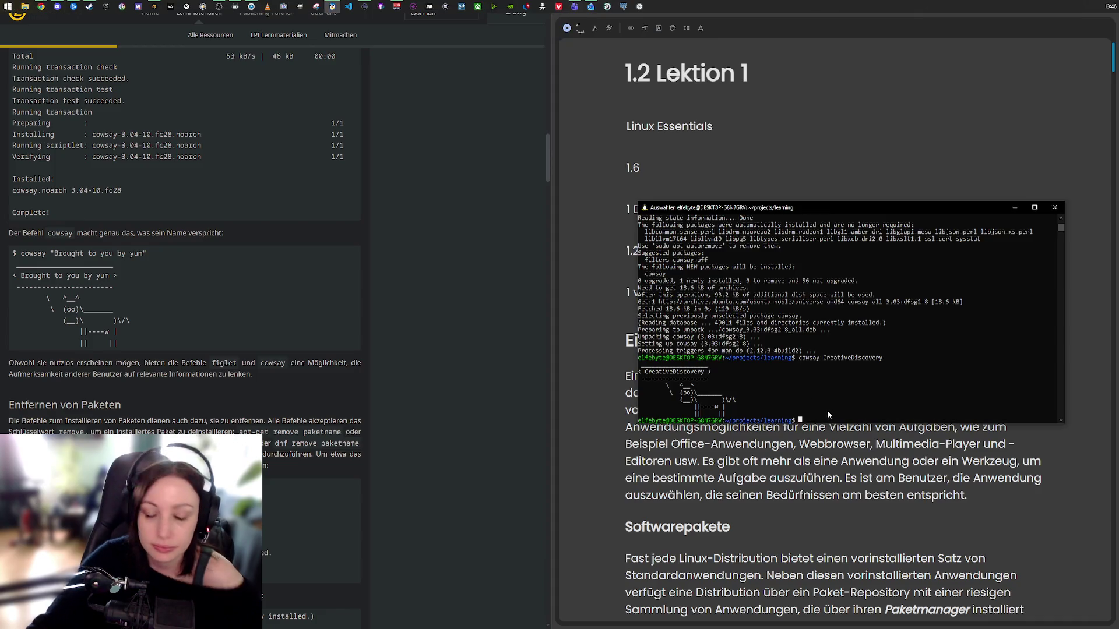
pyautogui.write('figlet Pe')
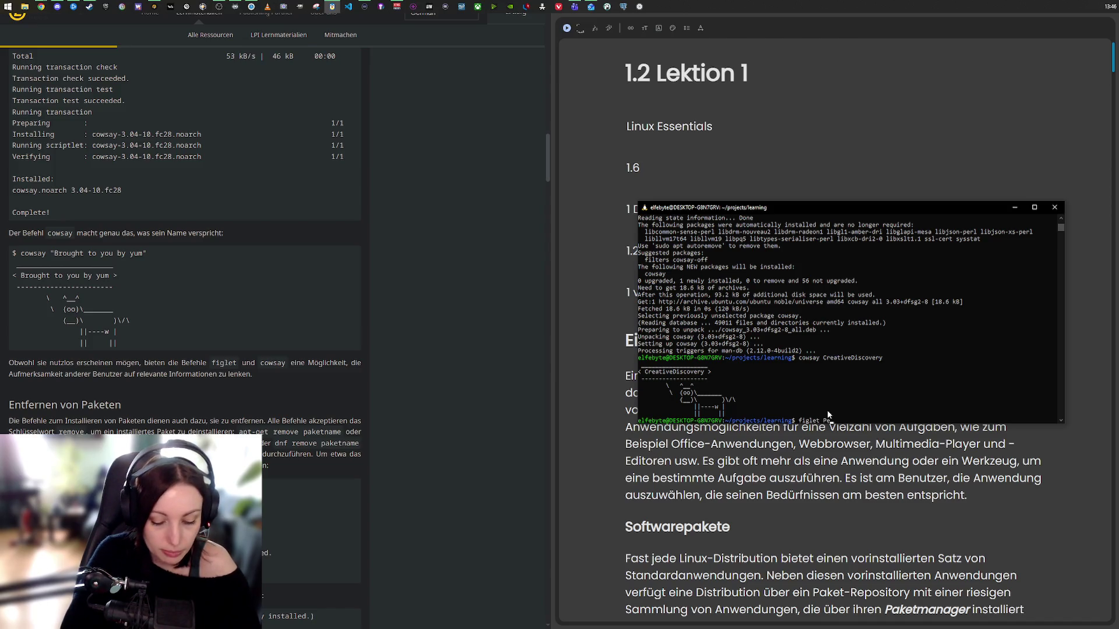
pyautogui.write('iper')
pyautogui.press('Return')
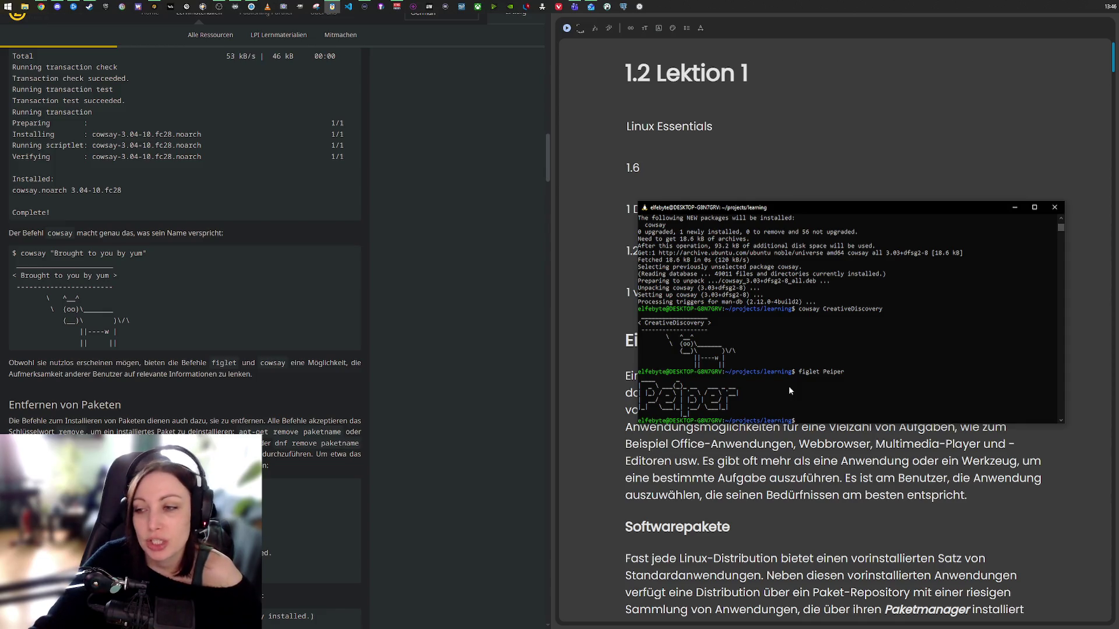
pyautogui.scroll(-3, 273, 358)
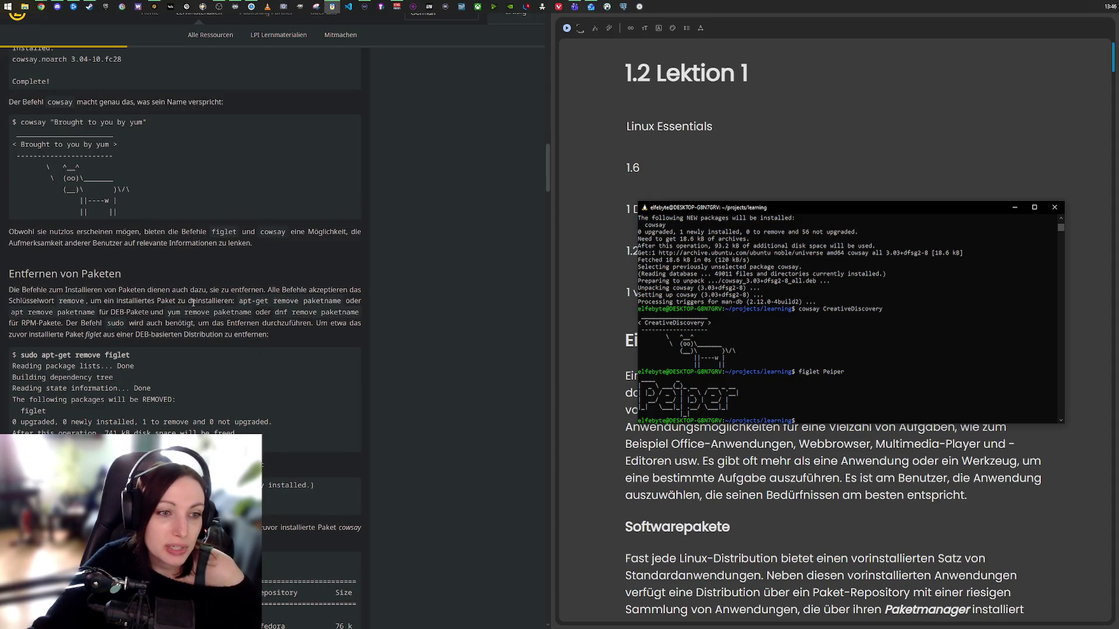
pyautogui.click(253, 349)
pyautogui.scroll(-2, 150, 297)
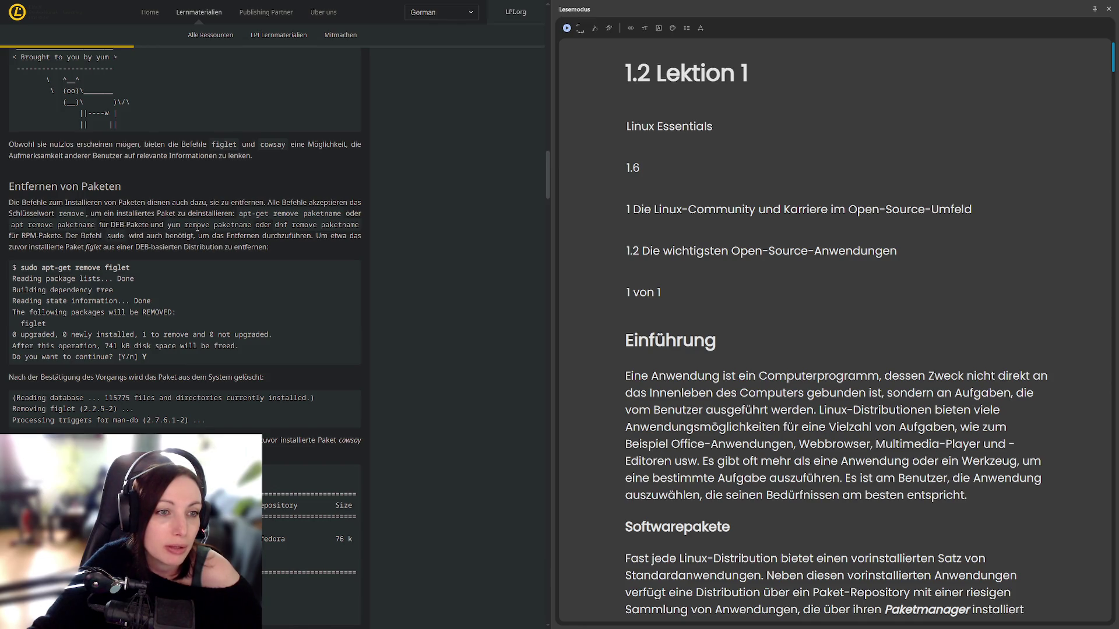
# Step: Select the 'sudo apt-get remove figlet' example under Entfernen von Paketen and return to the terminal
pyautogui.moveTo(115, 222); pyautogui.dragTo(354, 227)
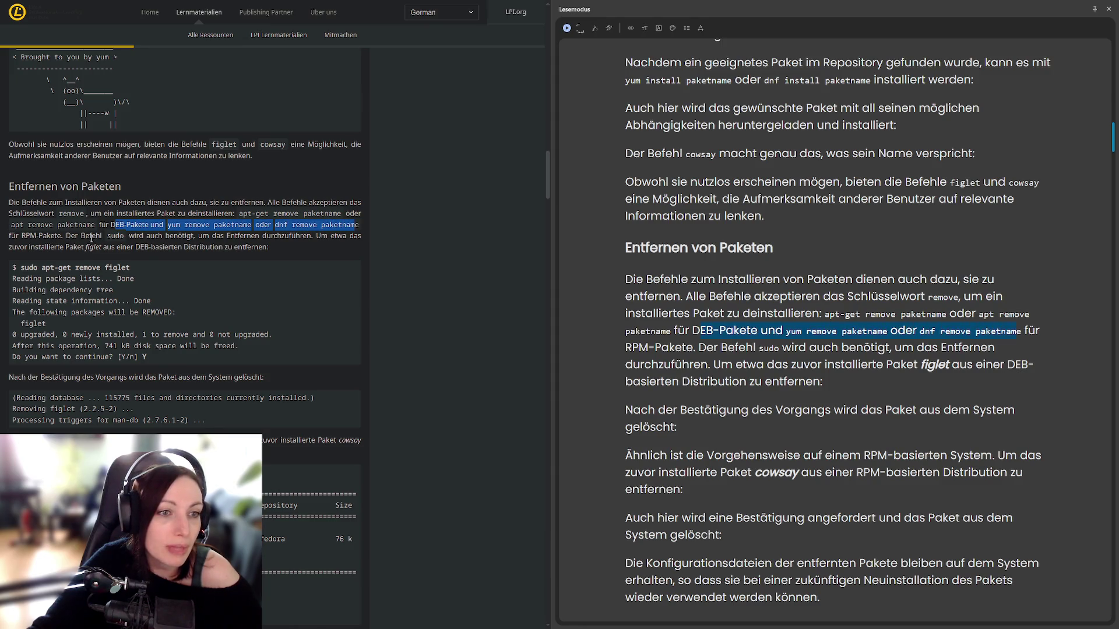
pyautogui.click(112, 236)
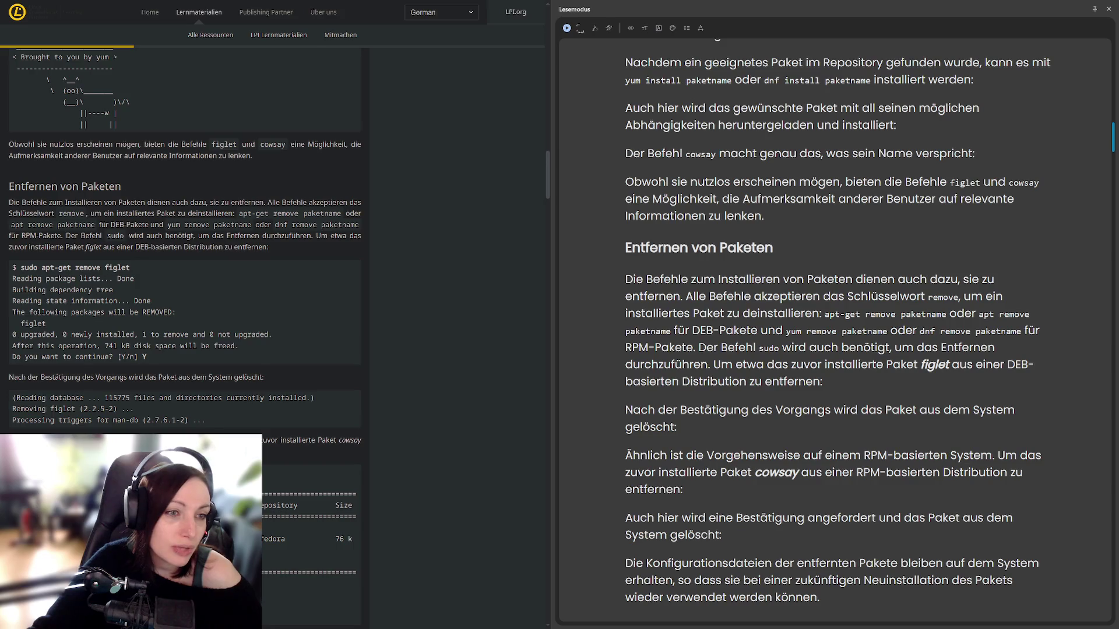
pyautogui.hotkey('alt', 'Tab')
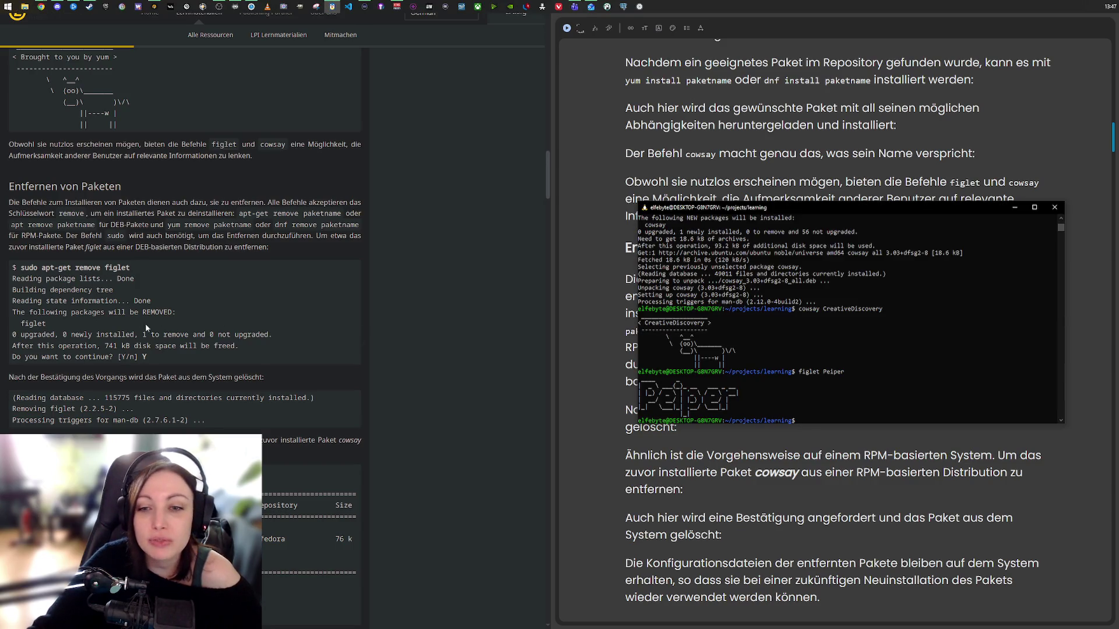
pyautogui.moveTo(129, 268); pyautogui.dragTo(21, 268)
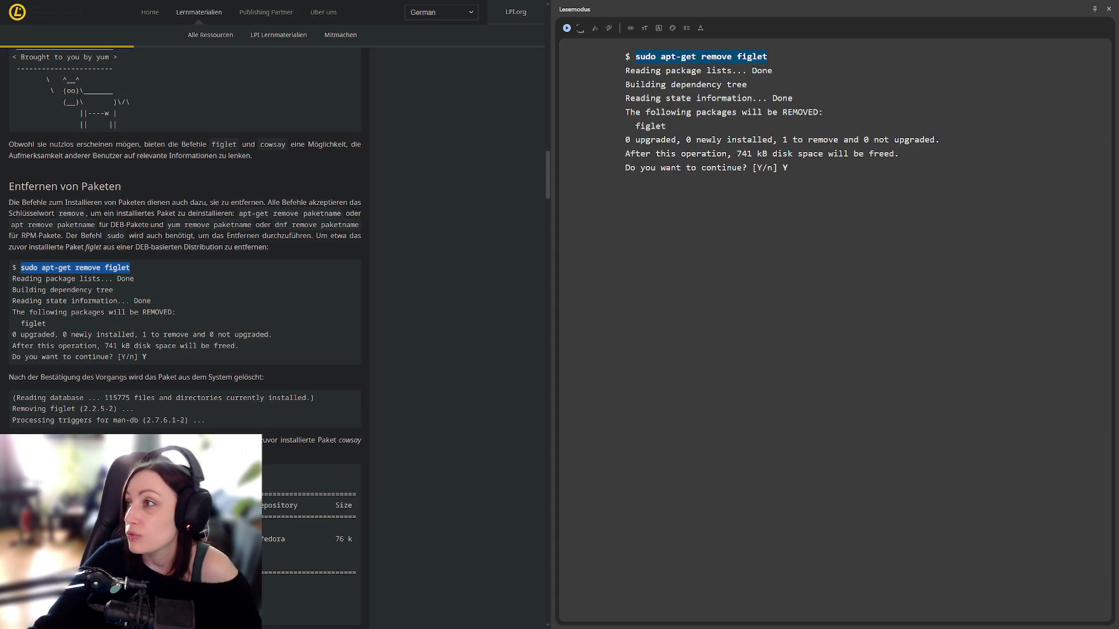
pyautogui.hotkey('alt', 'Tab')
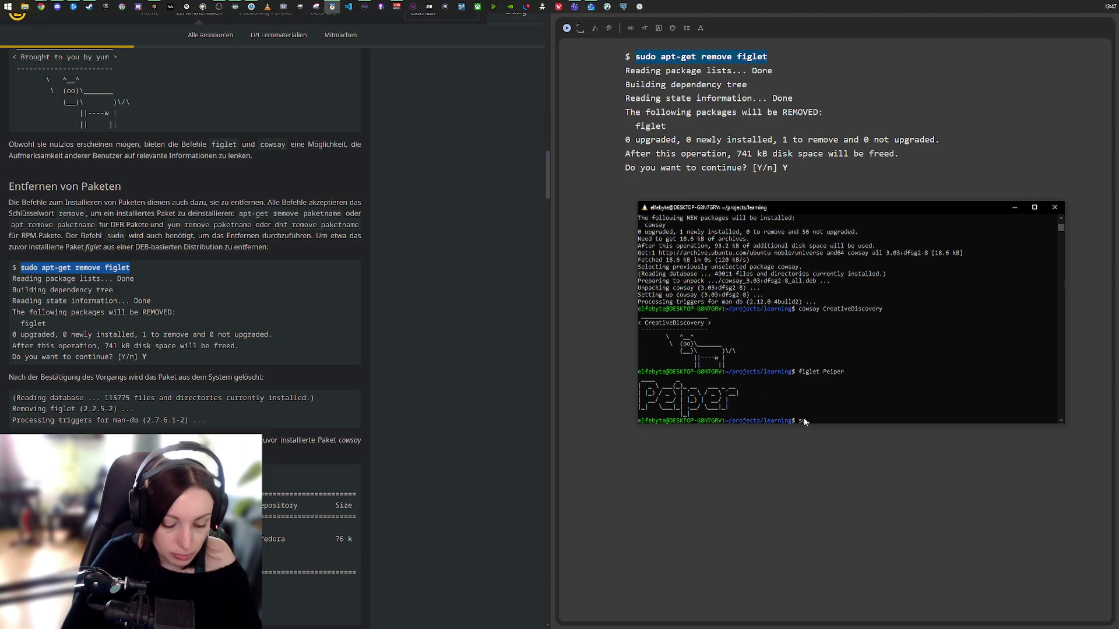
# Step: Remove figlet with 'sudo apt-get remove figlet', confirm with y, and verify figlet is gone
pyautogui.write('sudo apt-')
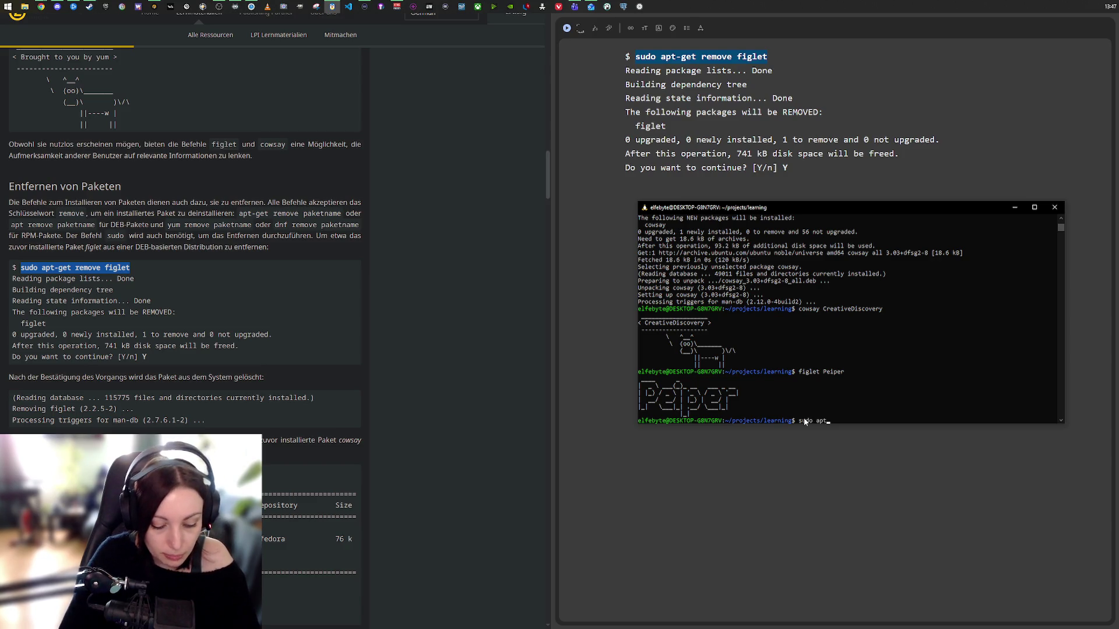
pyautogui.write('get remove figlet')
pyautogui.press('Return')
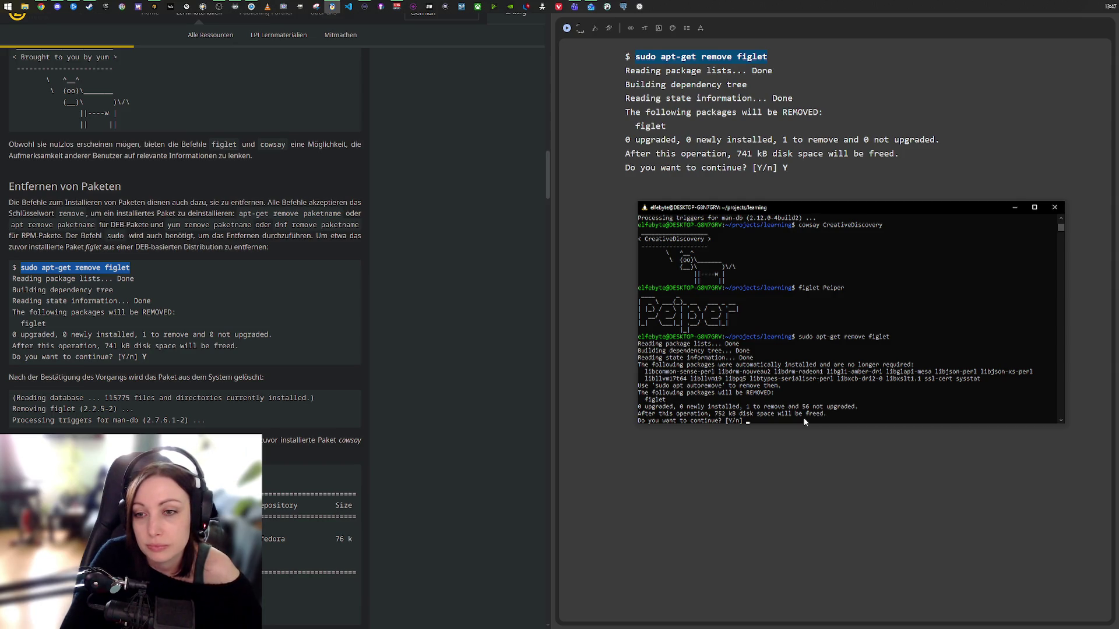
pyautogui.write('y')
pyautogui.press('Return')
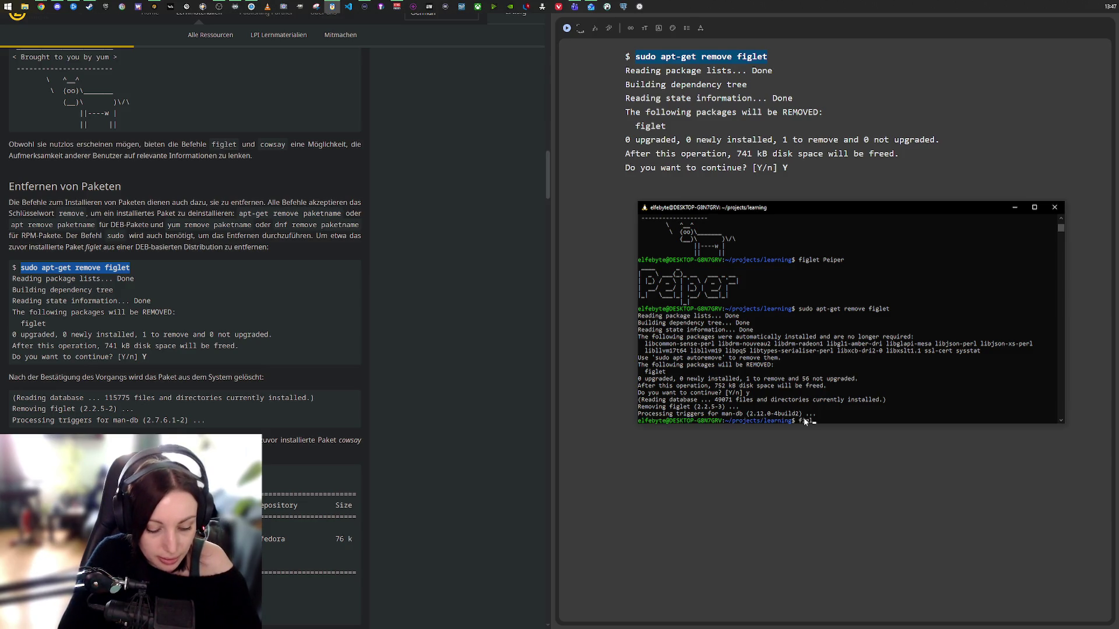
pyautogui.write('et')
pyautogui.press('Return')
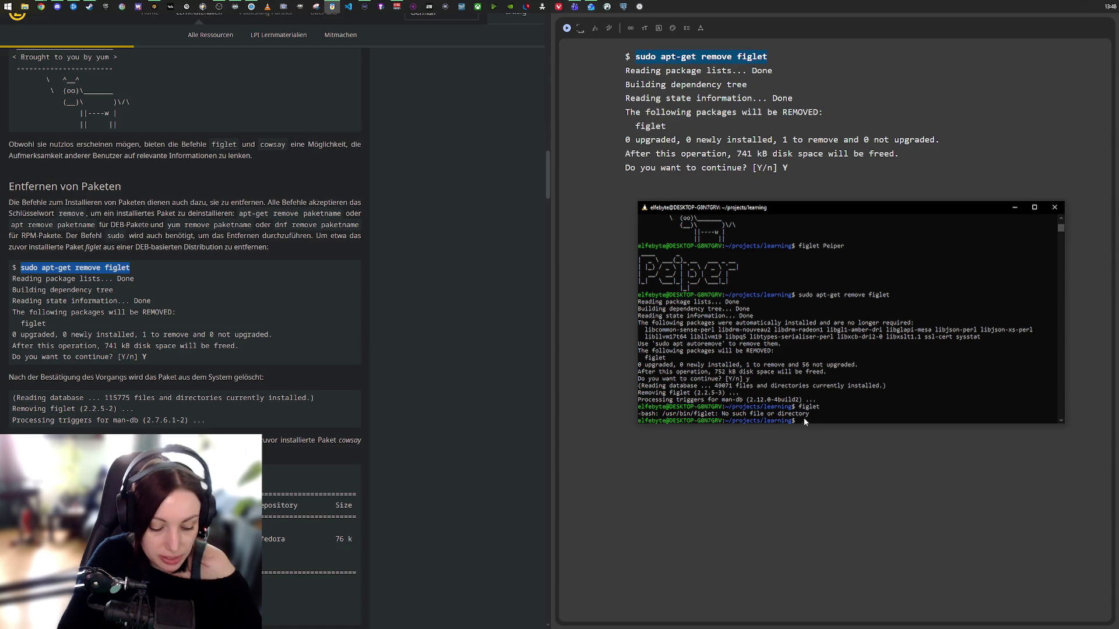
# Step: Reinstall figlet with 'sudo apt install figlet'
pyautogui.write('do ap')
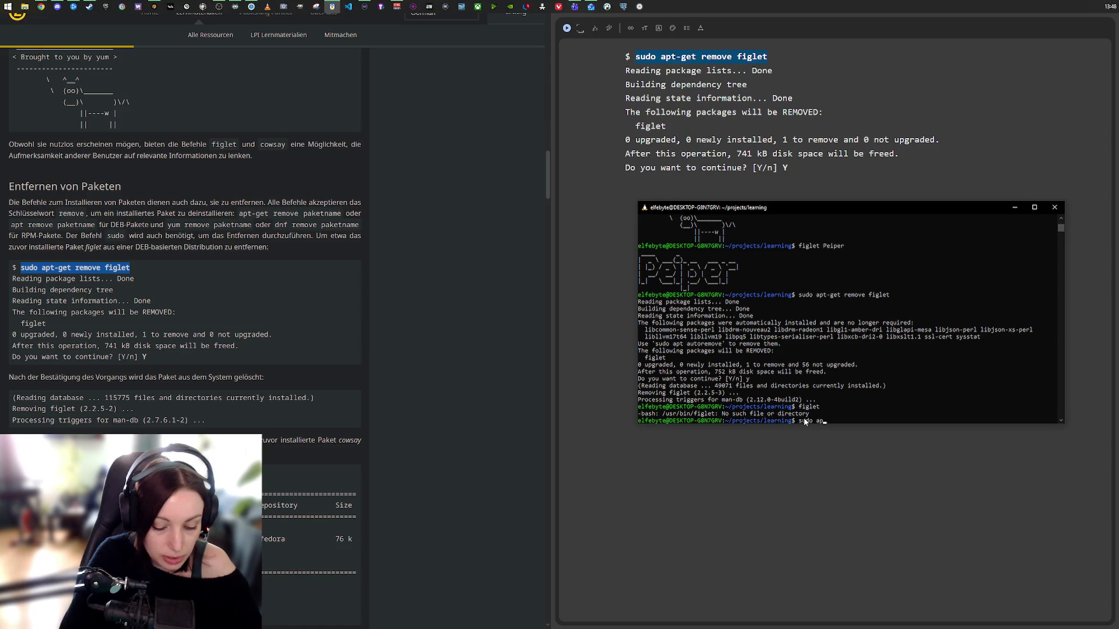
pyautogui.write('t install figlet')
pyautogui.press('Return')
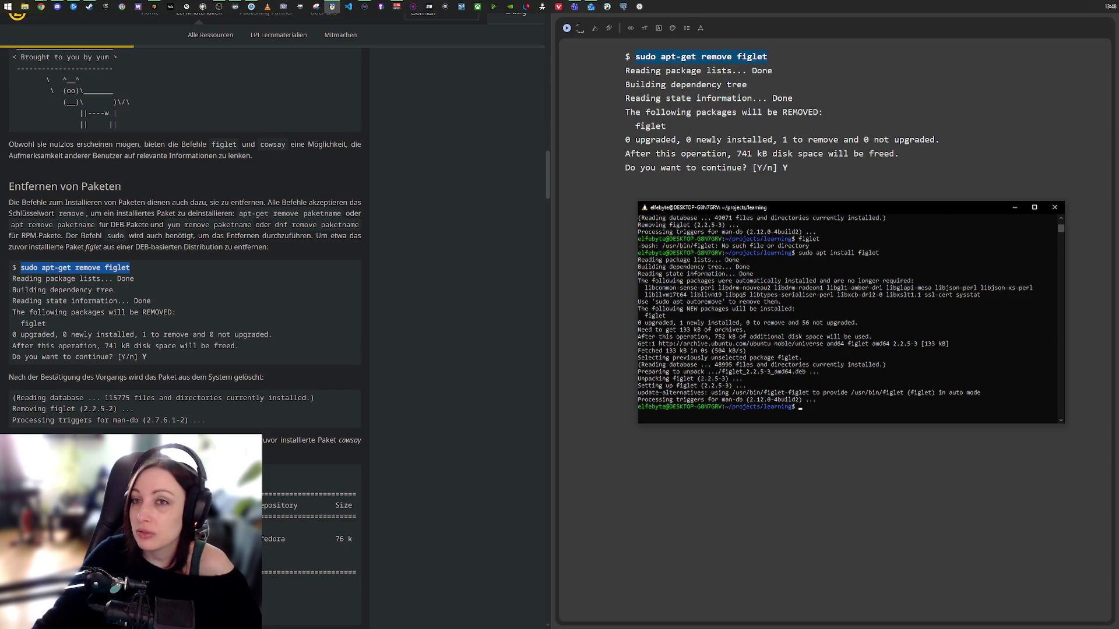
pyautogui.press('Escape')
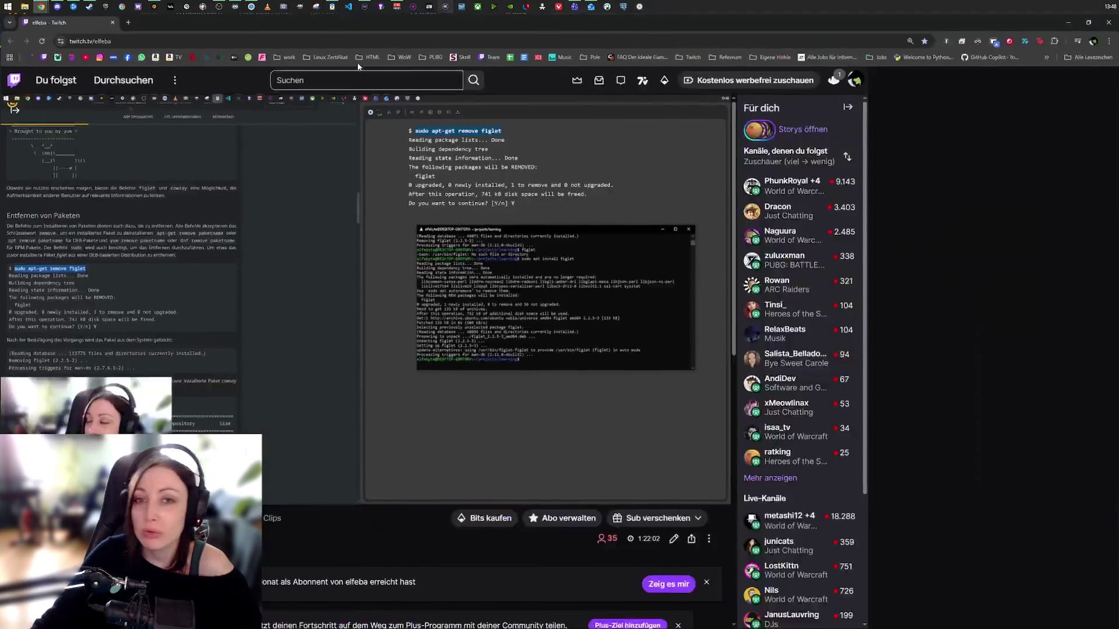
# Step: Select the Twitch page address, then minimize Twitch to reveal the lesson and terminal
pyautogui.click(123, 41)
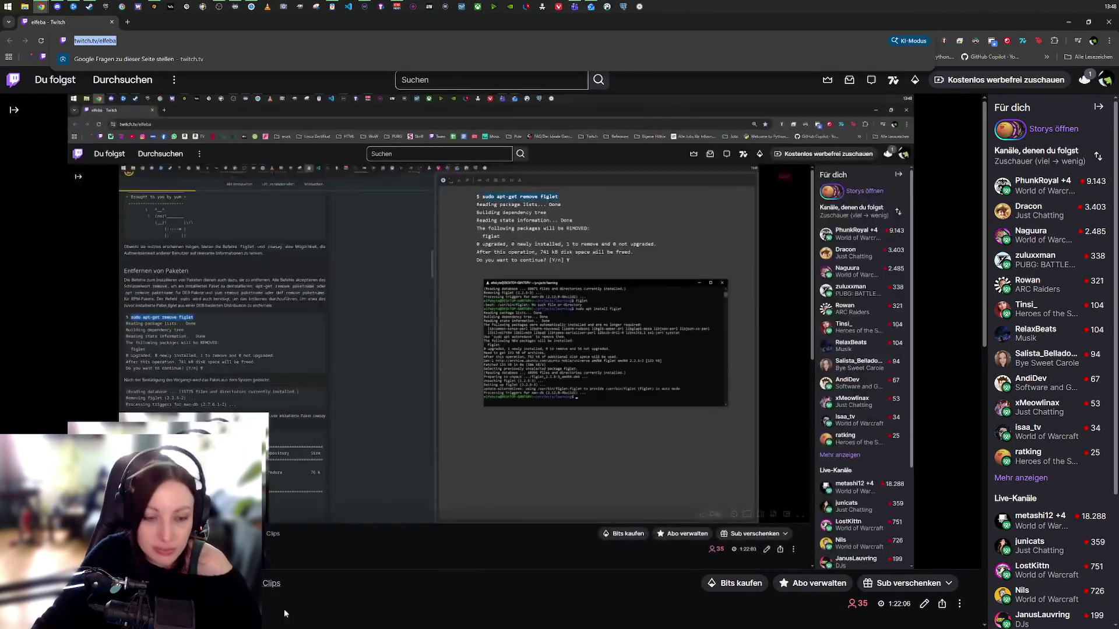
pyautogui.click(1068, 22)
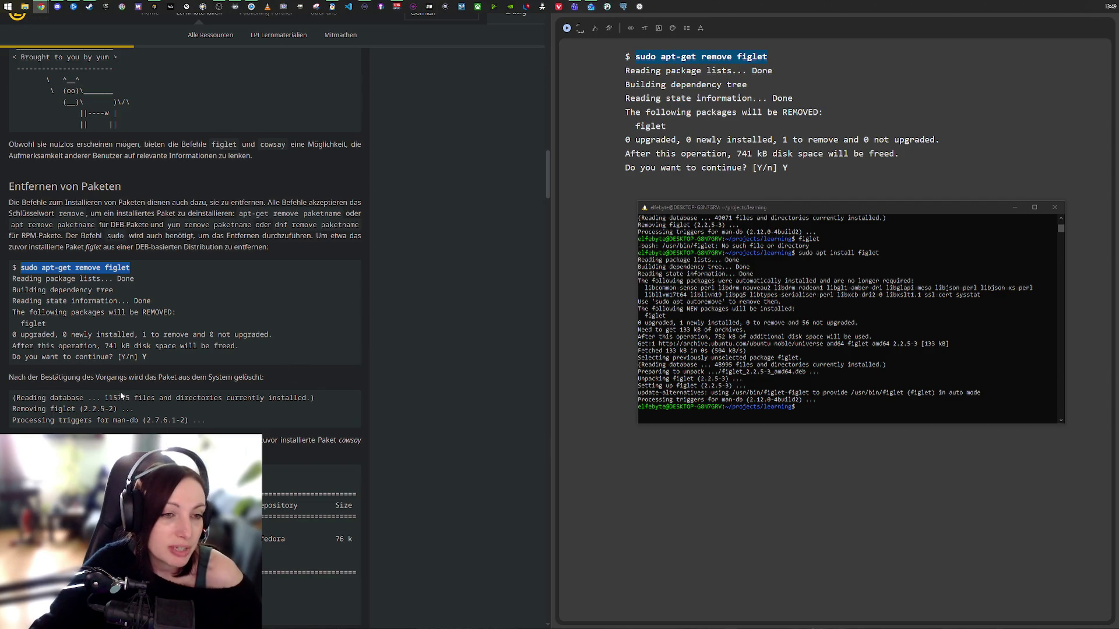
# Step: Read the lesson's RPM package-removal sentence and the yum remove command
pyautogui.scroll(-1, 88, 381)
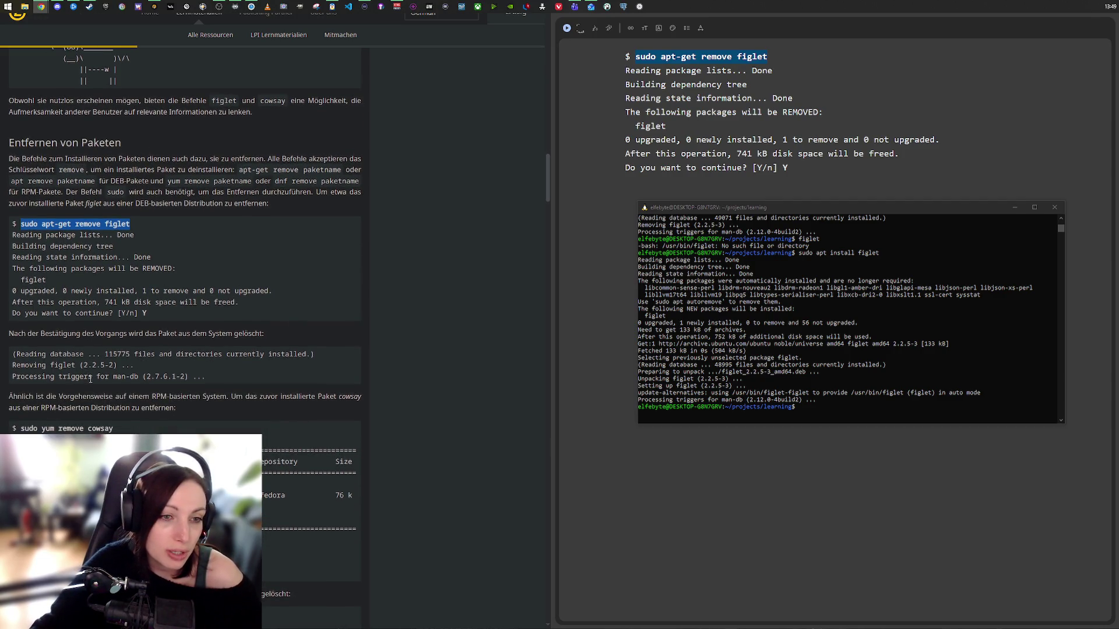
pyautogui.scroll(-2, 113, 363)
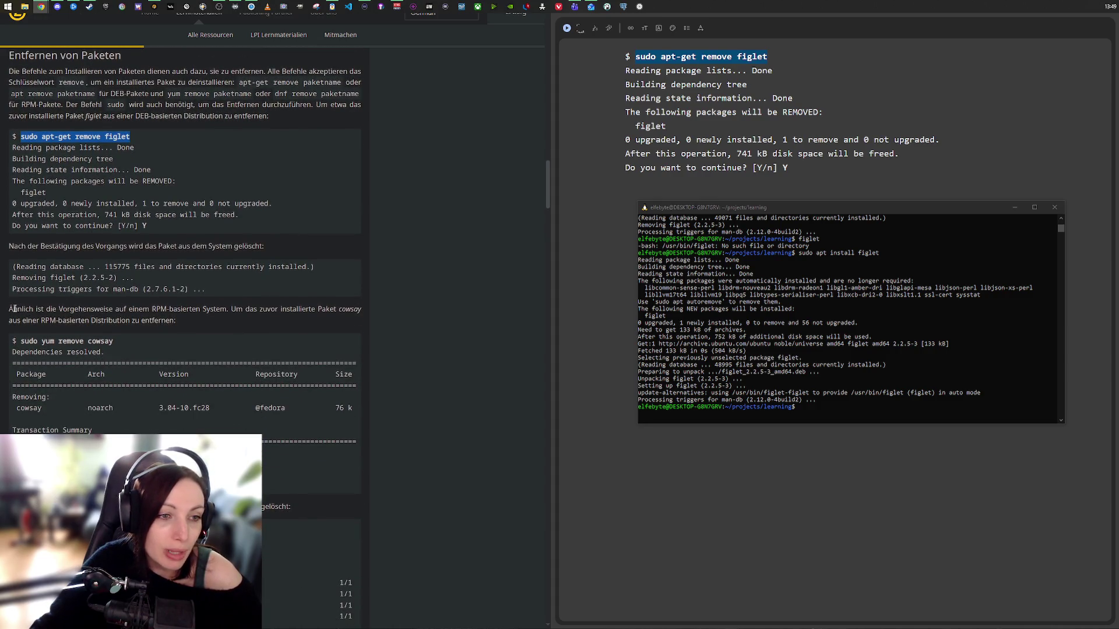
pyautogui.moveTo(12, 309); pyautogui.dragTo(186, 321)
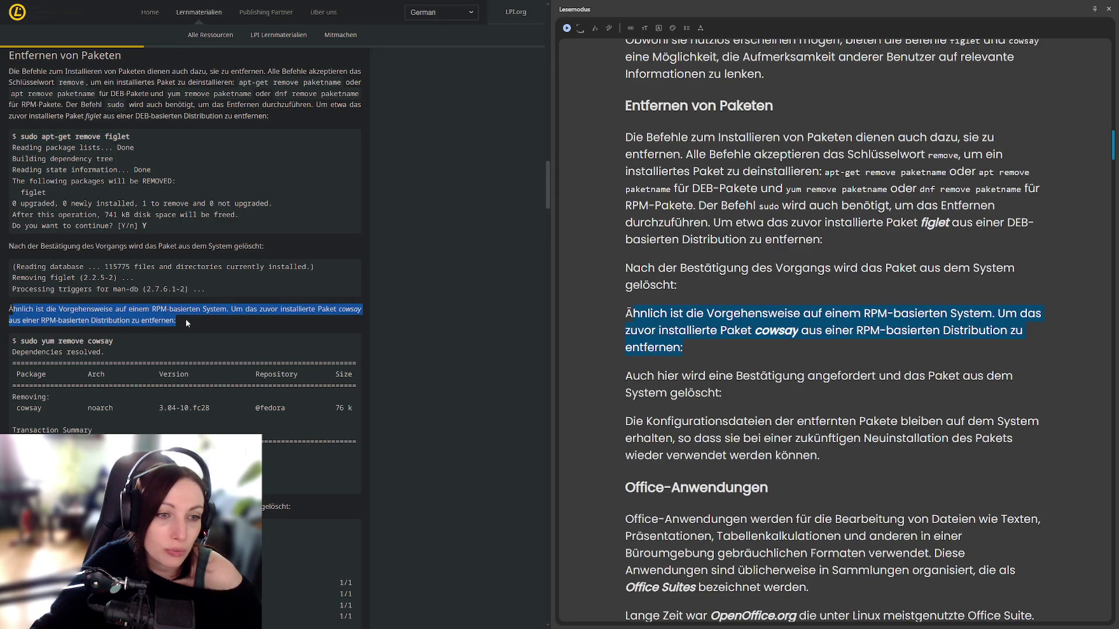
pyautogui.click(186, 319)
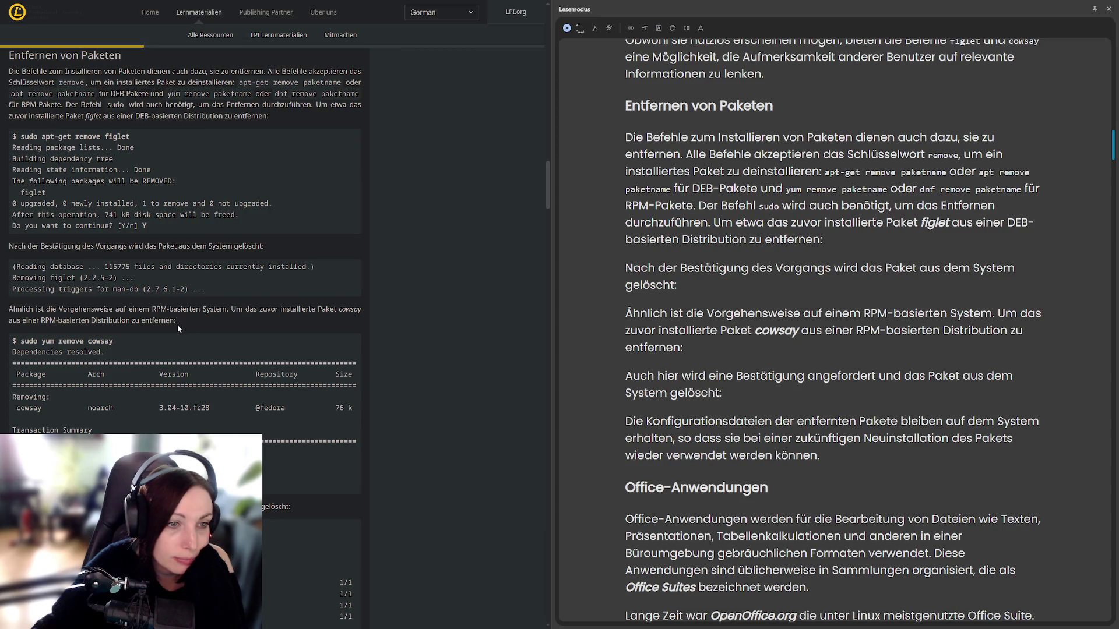
pyautogui.moveTo(103, 345)
pyautogui.mouseDown()
pyautogui.moveTo(54, 342)
pyautogui.moveTo(83, 342)
pyautogui.mouseUp()
pyautogui.click(44, 343)
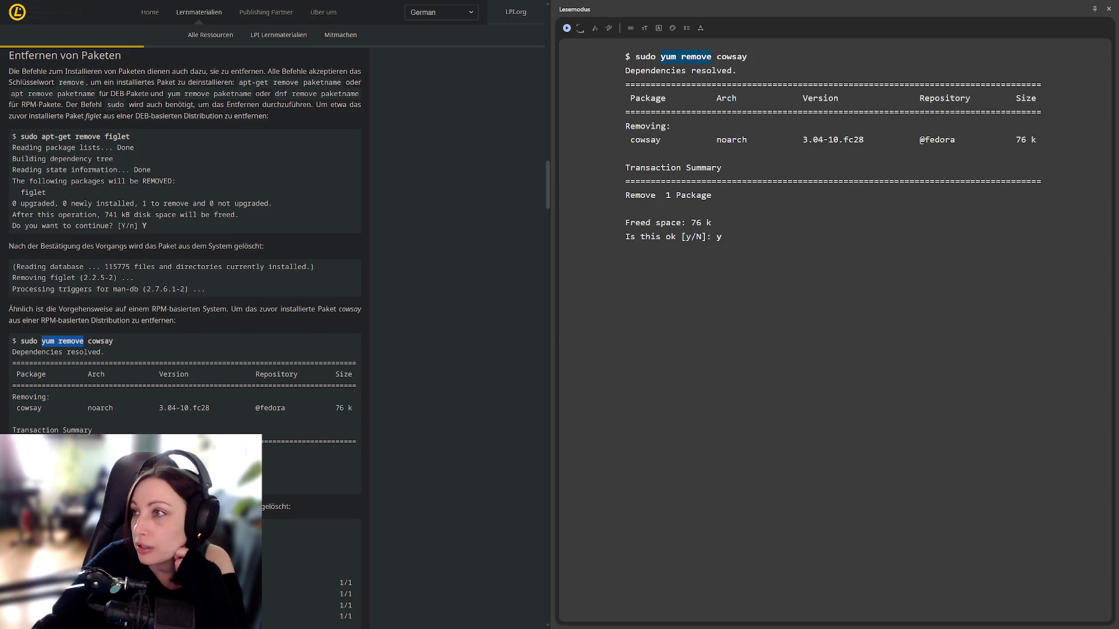
# Step: Review the yum and figlet removal confirmation prompts in the terminal
pyautogui.hotkey('alt', 'Tab')
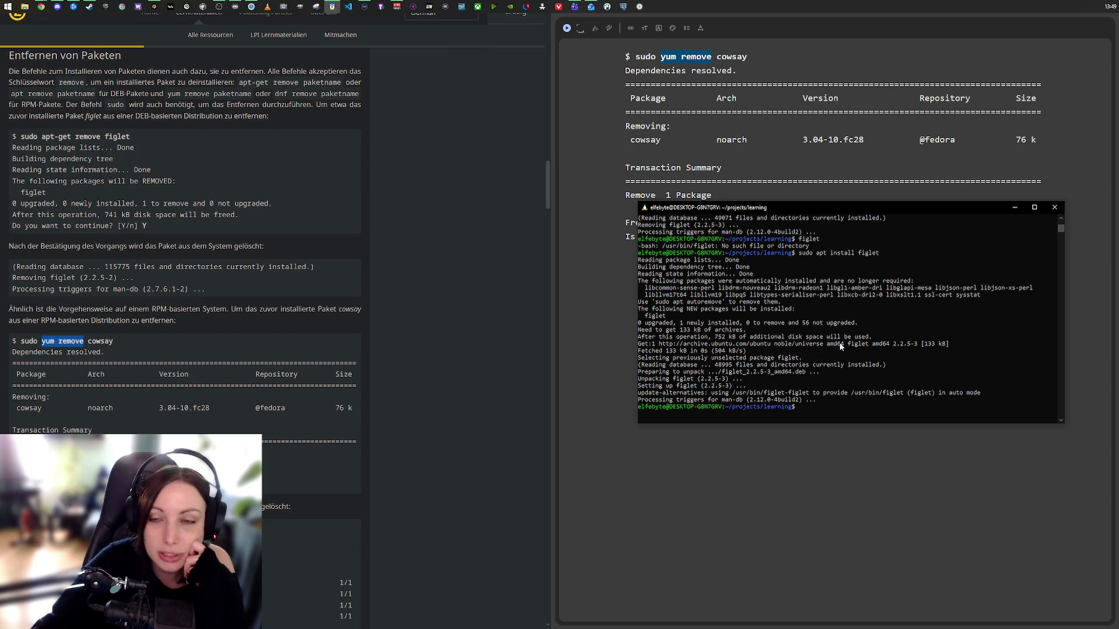
pyautogui.scroll(2, 841, 346)
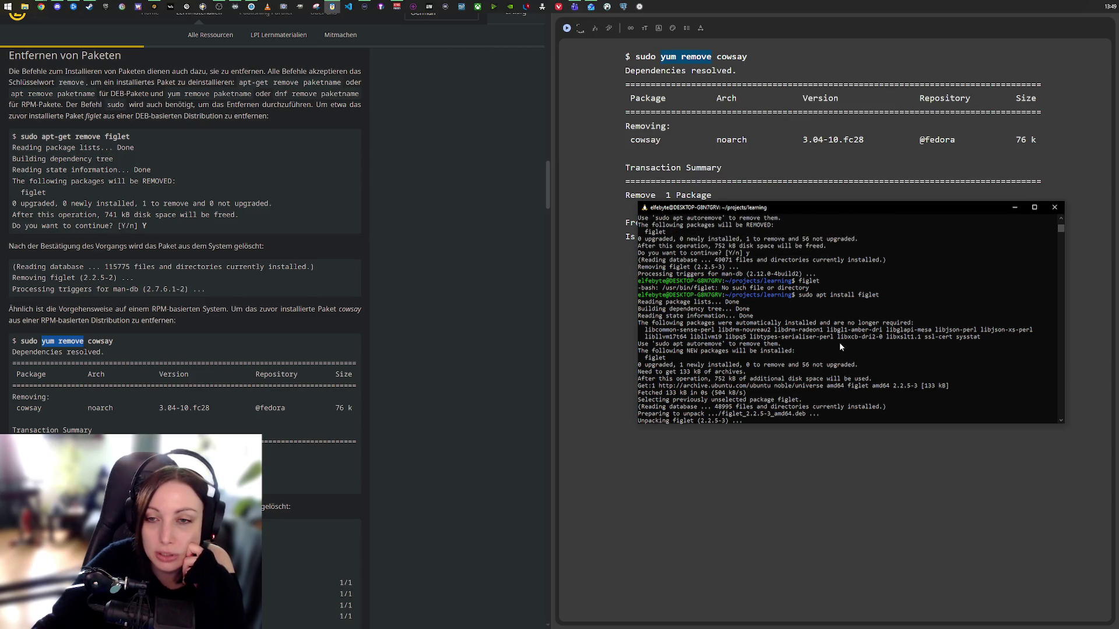
pyautogui.scroll(-2, 839, 341)
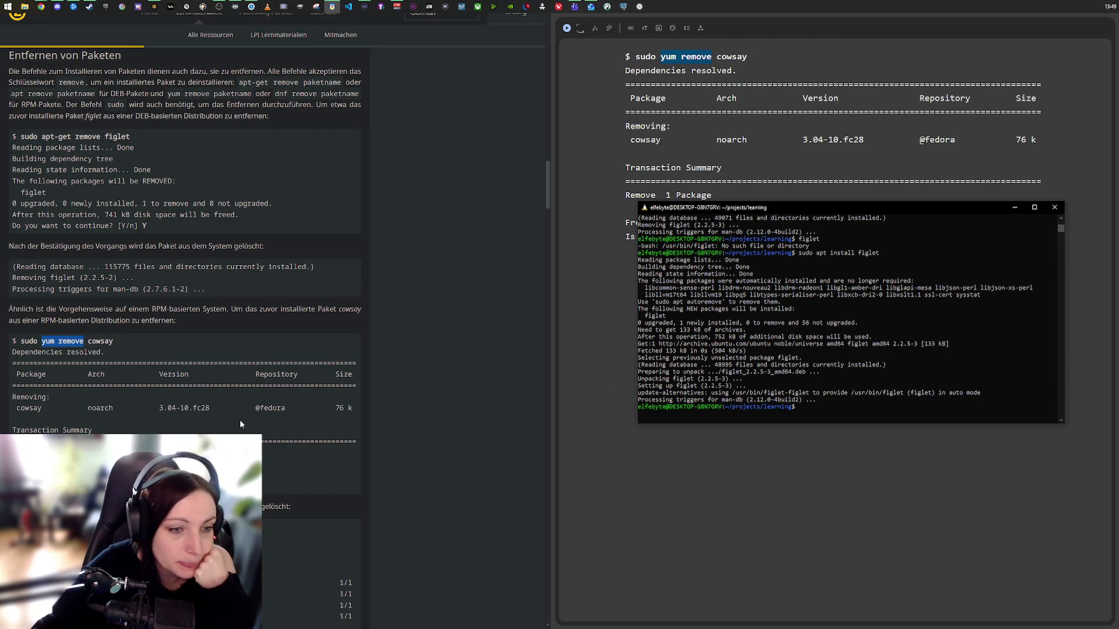
pyautogui.scroll(-1, 240, 420)
pyautogui.doubleClick(88, 442)
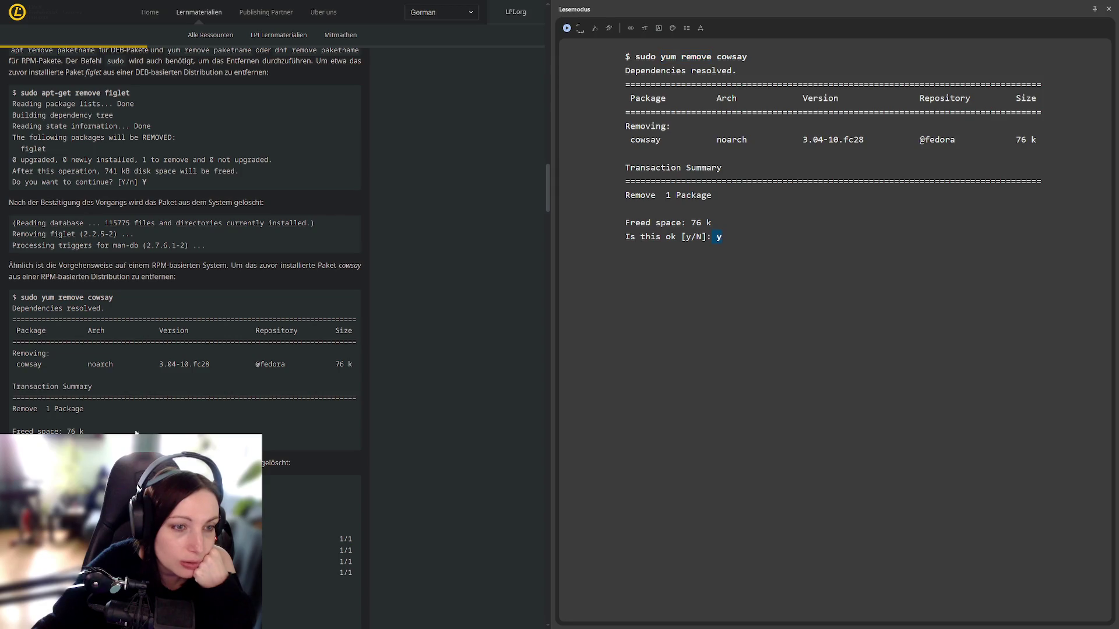
pyautogui.doubleClick(134, 182)
# Step: Read the paragraphs on confirming cowsay removal and on kept configuration files
pyautogui.scroll(-3, 166, 261)
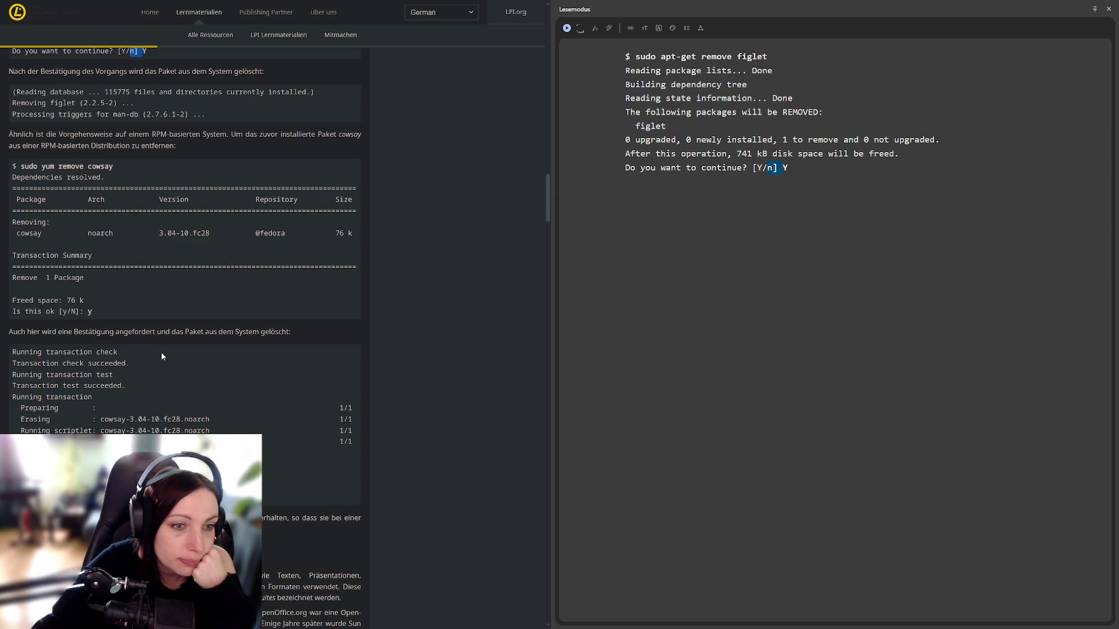
pyautogui.moveTo(22, 331); pyautogui.dragTo(295, 332)
pyautogui.click(247, 363)
pyautogui.scroll(-4, 210, 360)
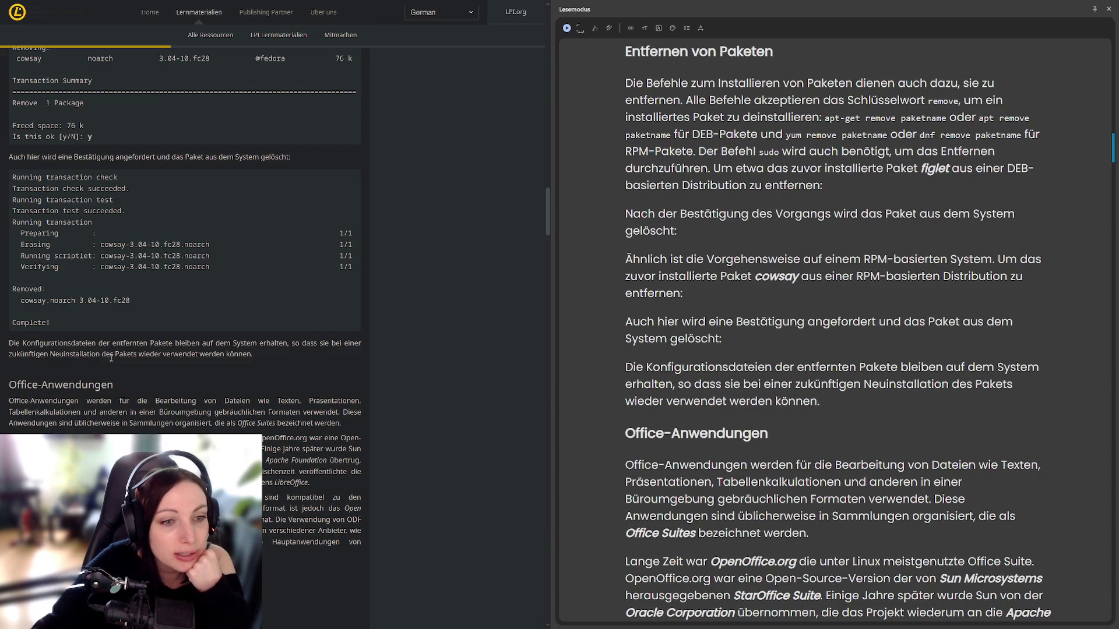
pyautogui.moveTo(266, 343); pyautogui.dragTo(284, 343)
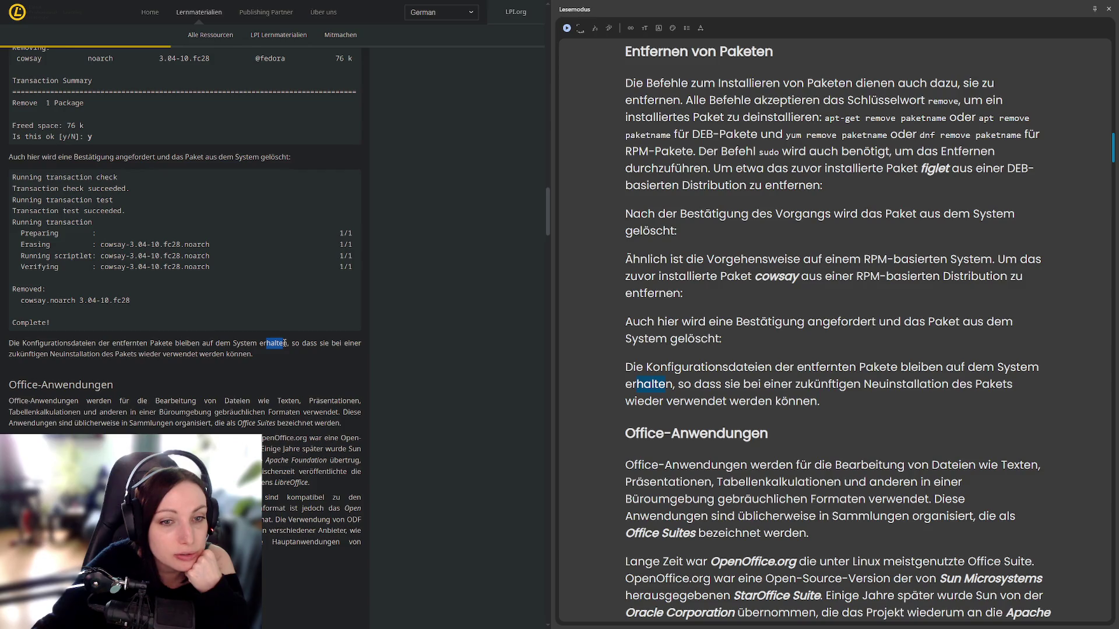
pyautogui.click(257, 351)
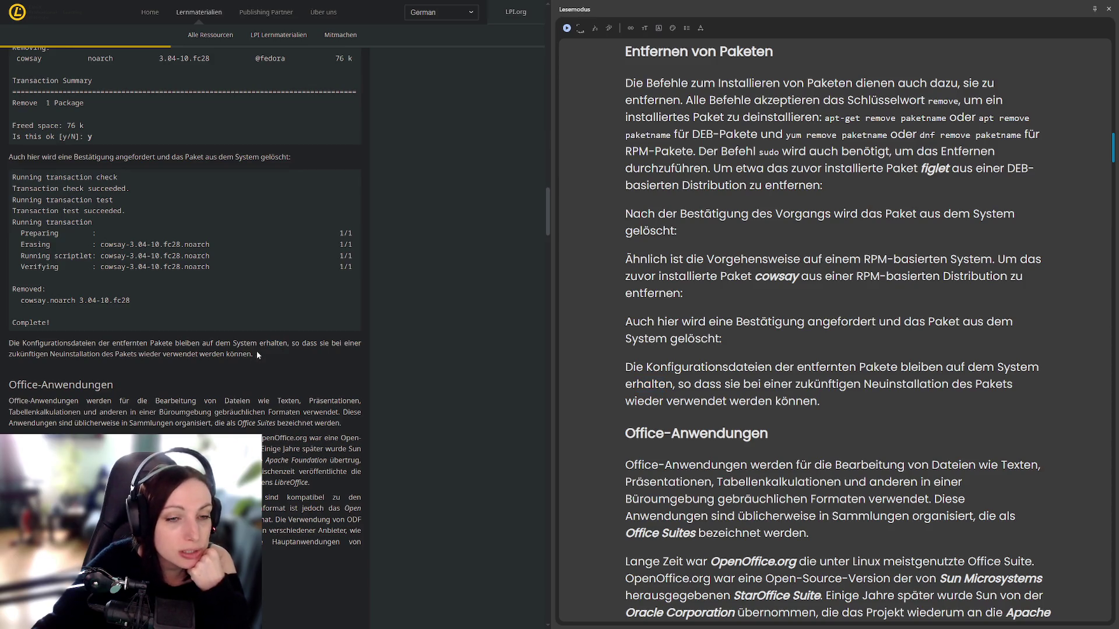
pyautogui.moveTo(253, 355); pyautogui.dragTo(8, 342)
pyautogui.click(148, 372)
pyautogui.scroll(-4, 141, 371)
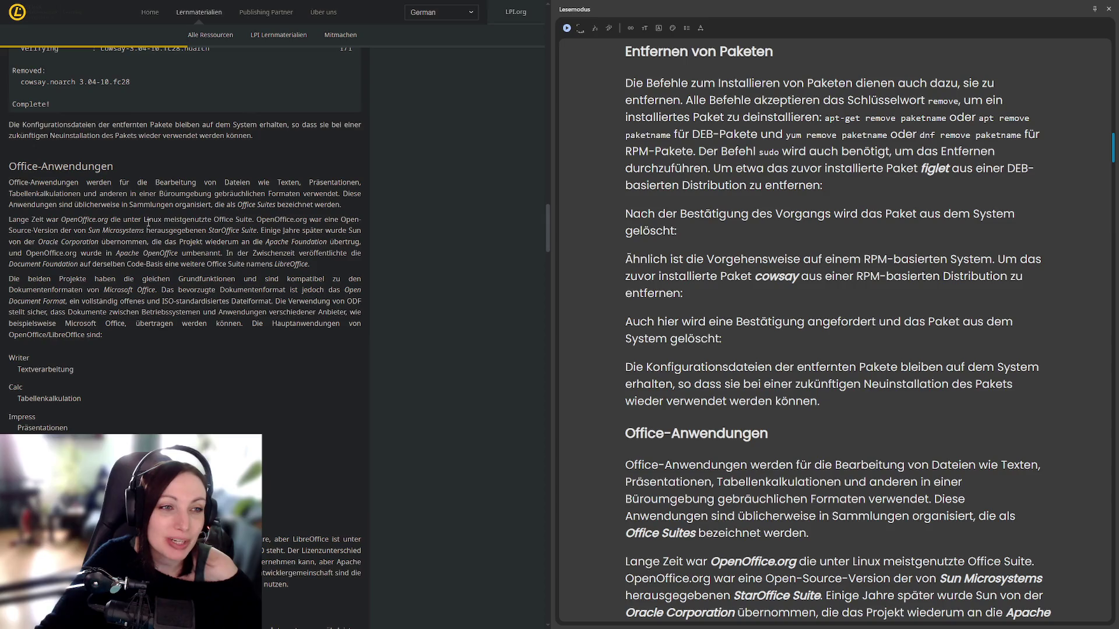
# Step: Select the Office-Anwendungen section and briefly play, then pause, read-aloud
pyautogui.moveTo(7, 166)
pyautogui.mouseDown()
pyautogui.moveTo(233, 306)
pyautogui.moveTo(155, 335)
pyautogui.mouseUp()
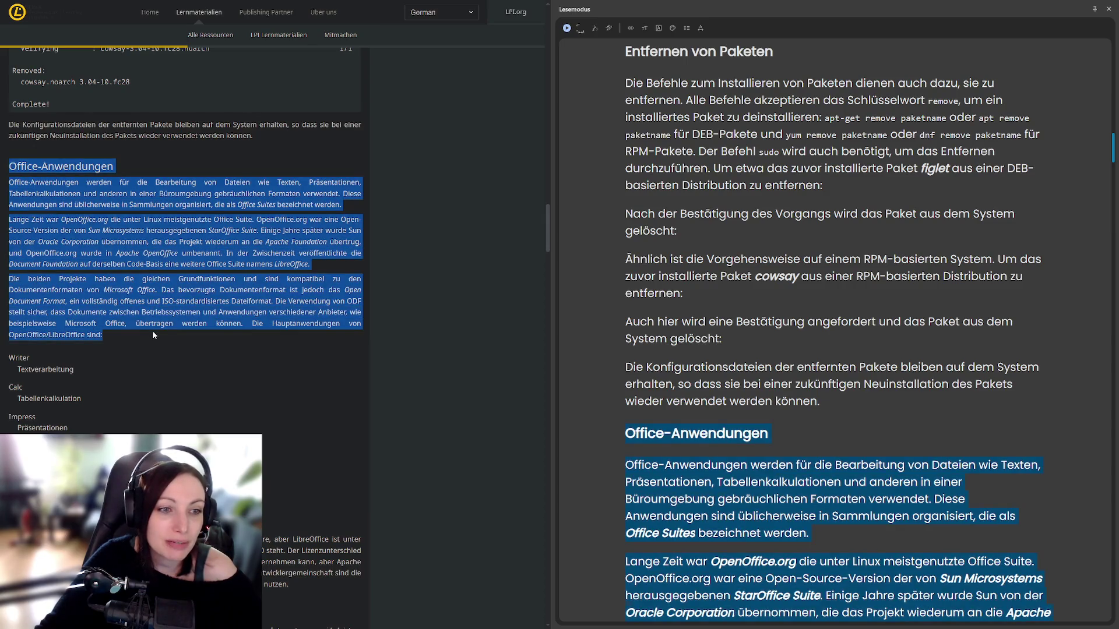
pyautogui.scroll(-5, 655, 370)
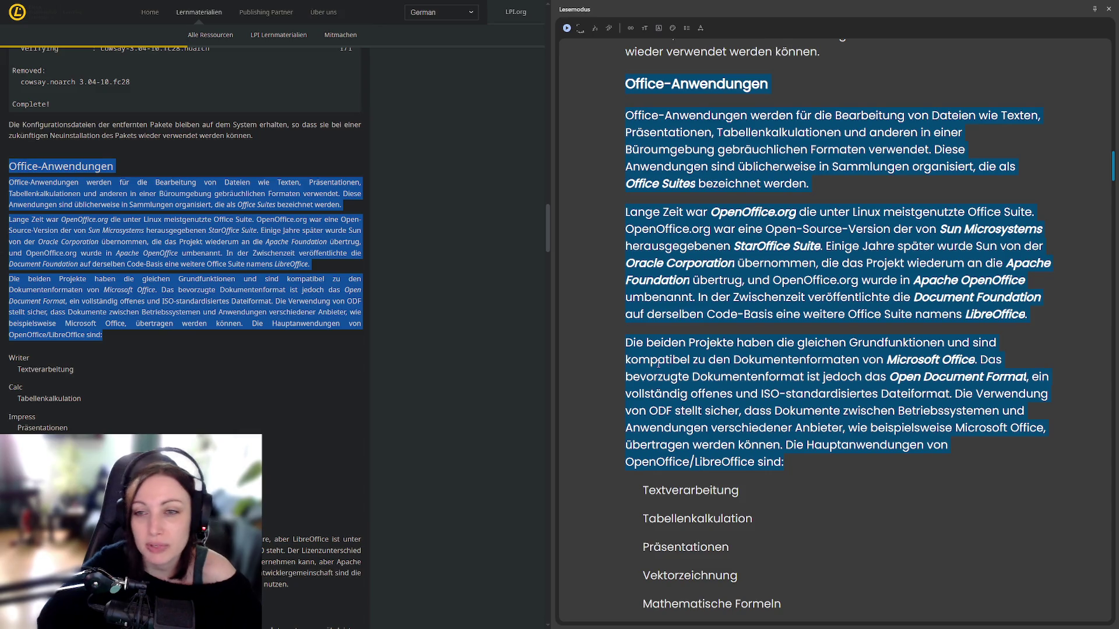
pyautogui.click(795, 246)
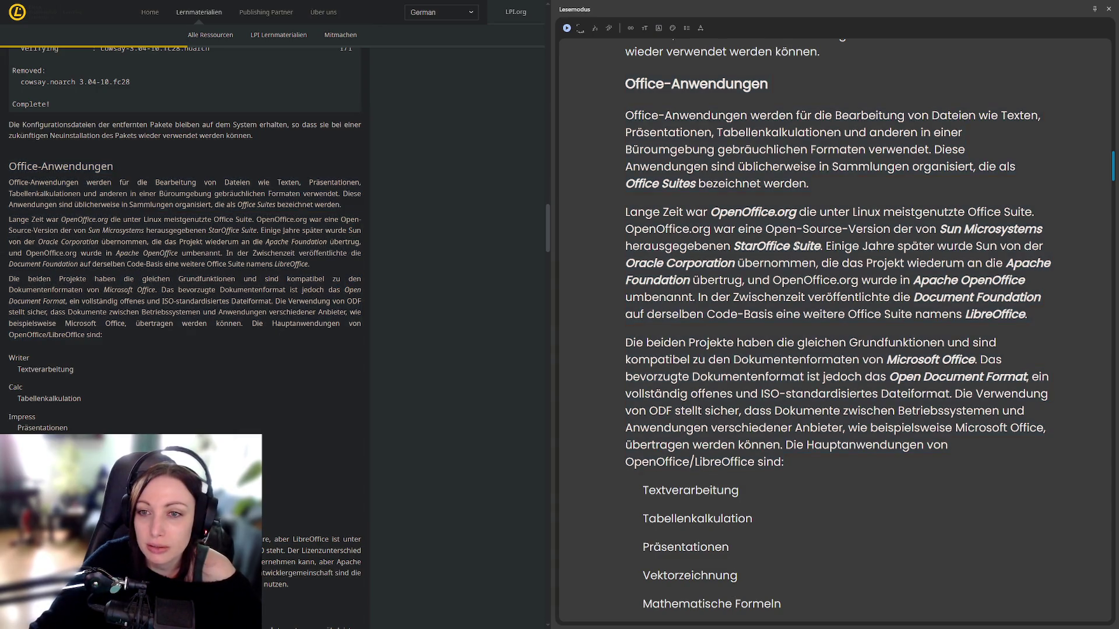
pyautogui.click(572, 34)
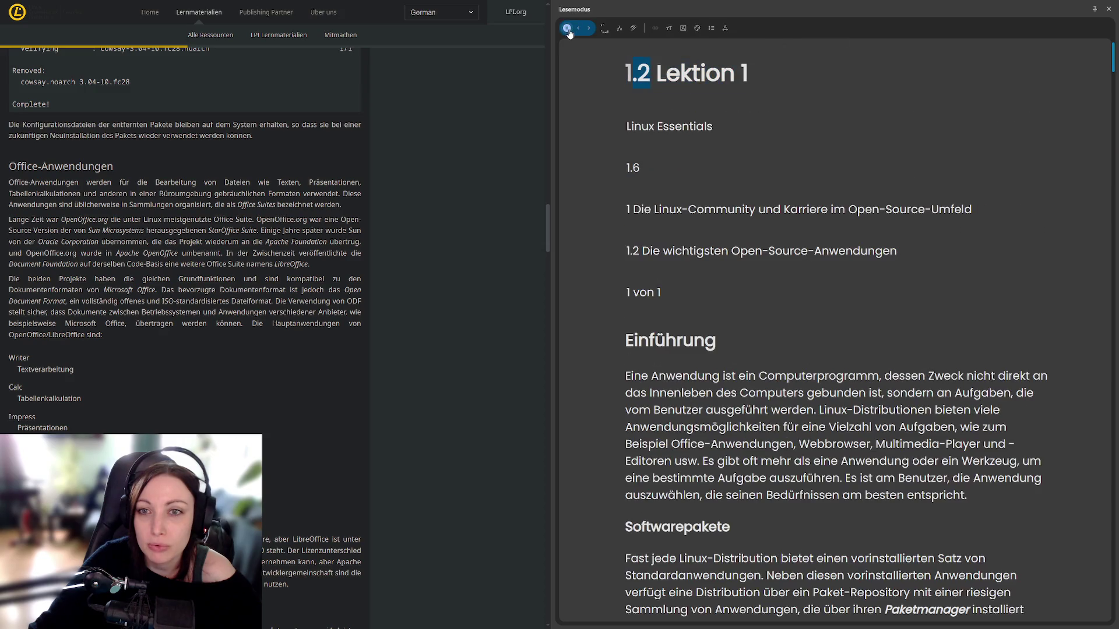
pyautogui.click(573, 34)
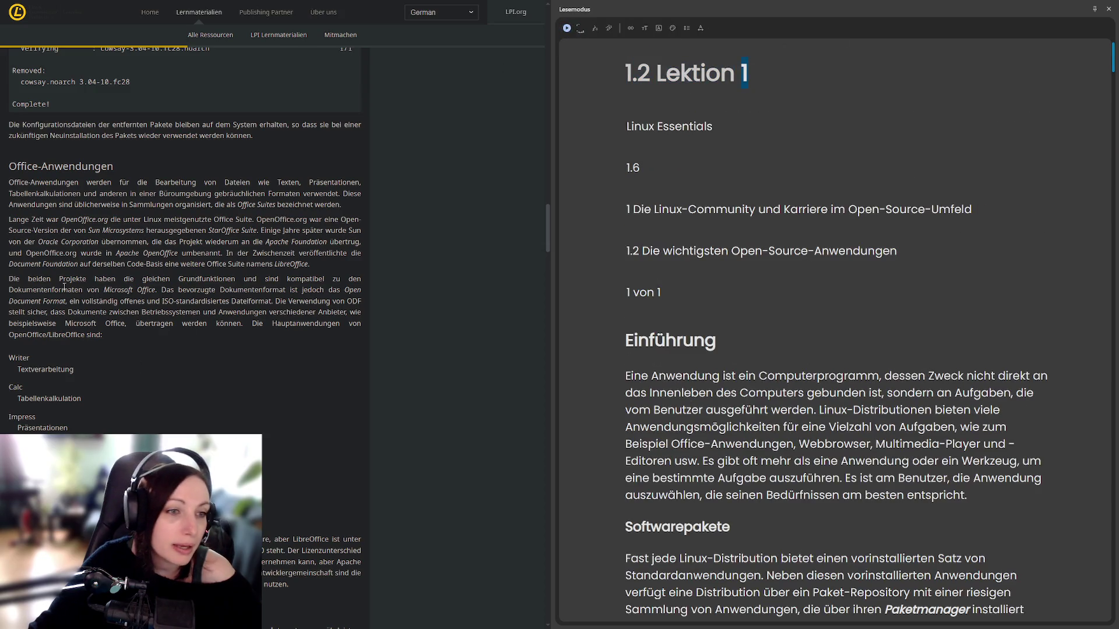
# Step: Select 'Office Suites', reopen the reading-mode panel, and have the passage read aloud
pyautogui.moveTo(239, 205); pyautogui.dragTo(274, 205)
pyautogui.rightClick(264, 212)
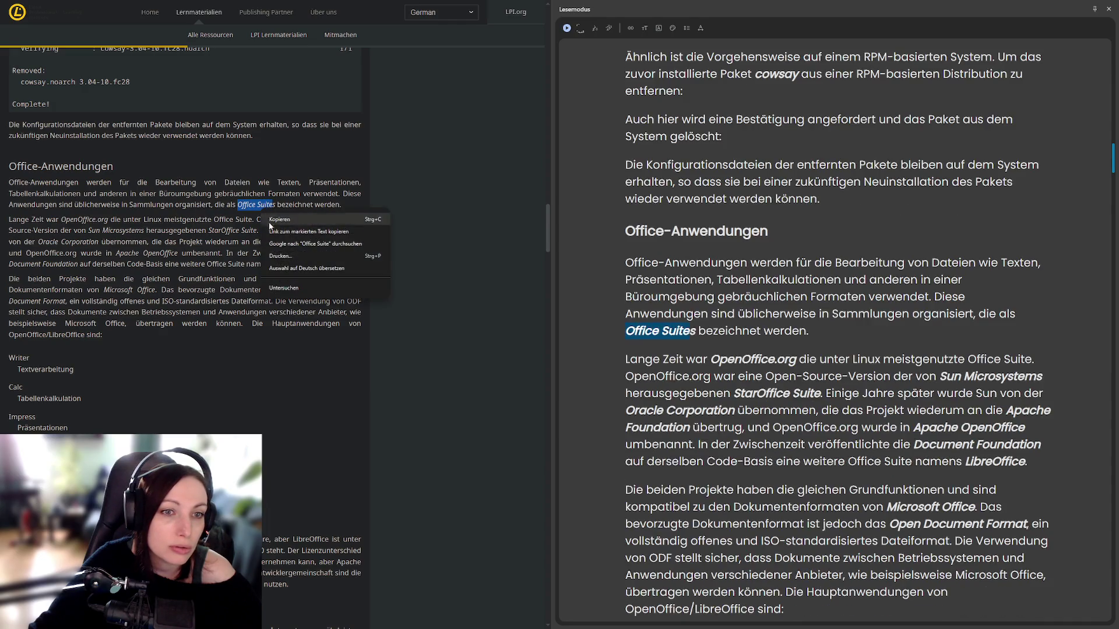
pyautogui.click(1108, 10)
pyautogui.click(1108, 10)
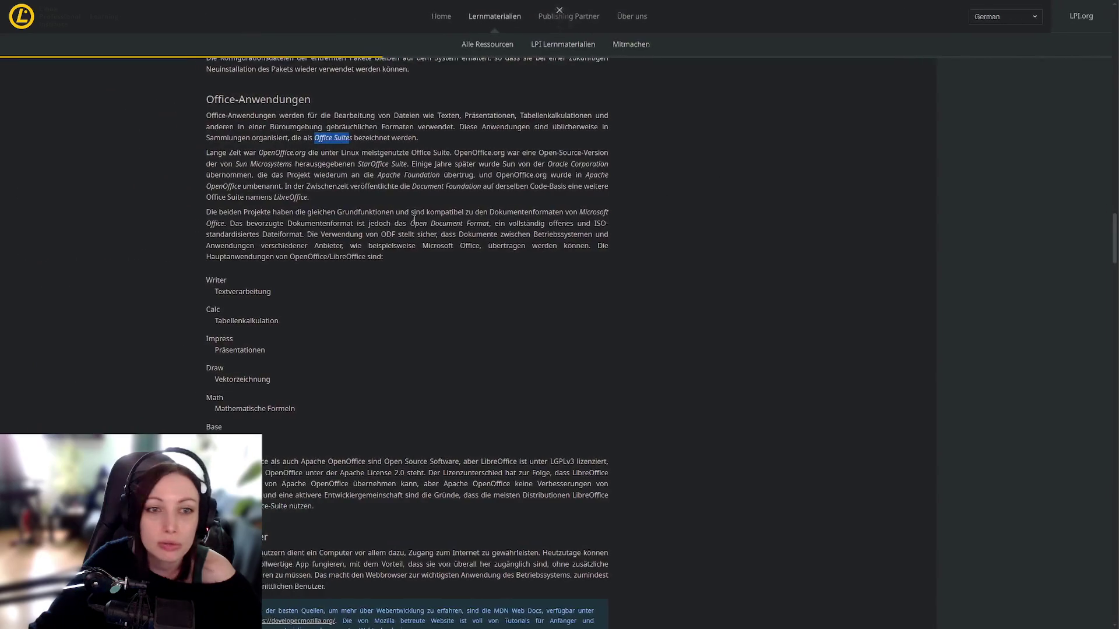
pyautogui.rightClick(332, 145)
pyautogui.click(367, 197)
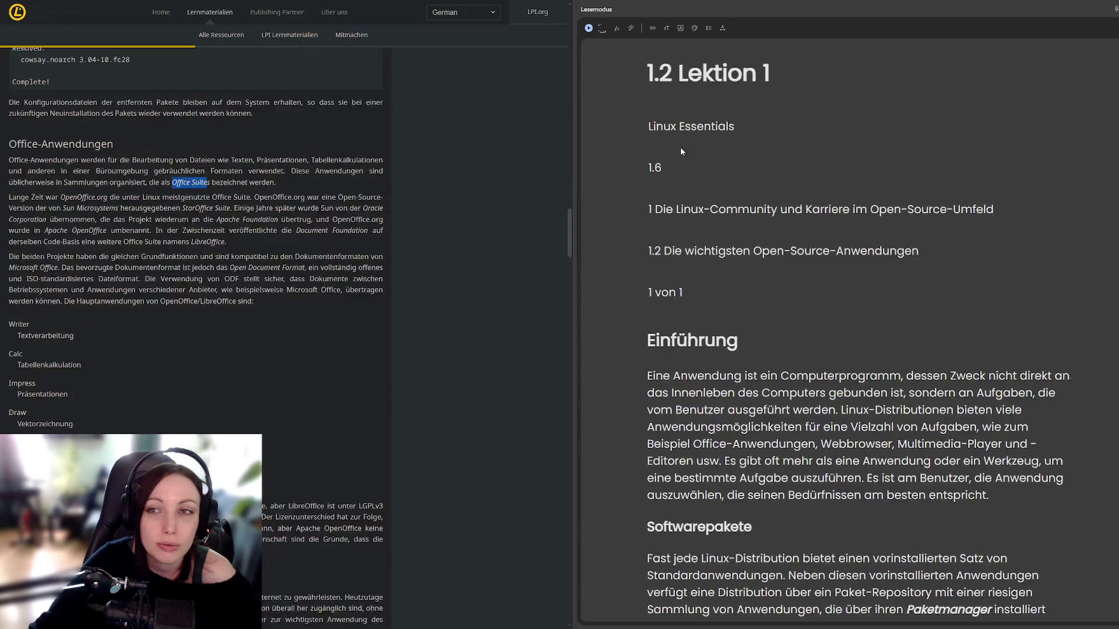
pyautogui.click(567, 28)
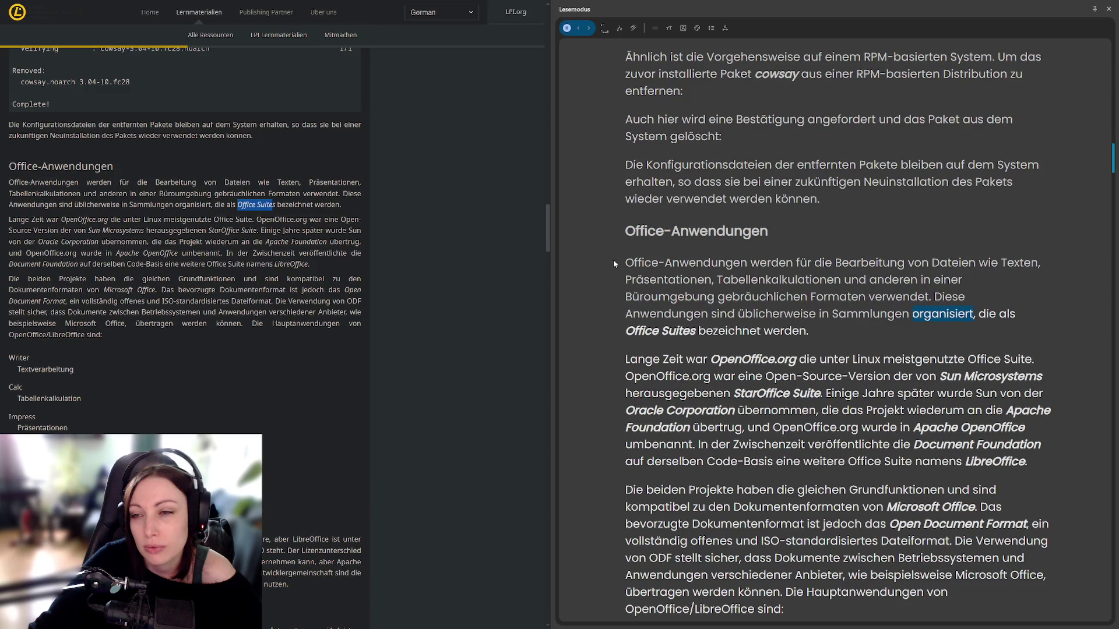
pyautogui.click(567, 28)
pyautogui.scroll(-3, 870, 230)
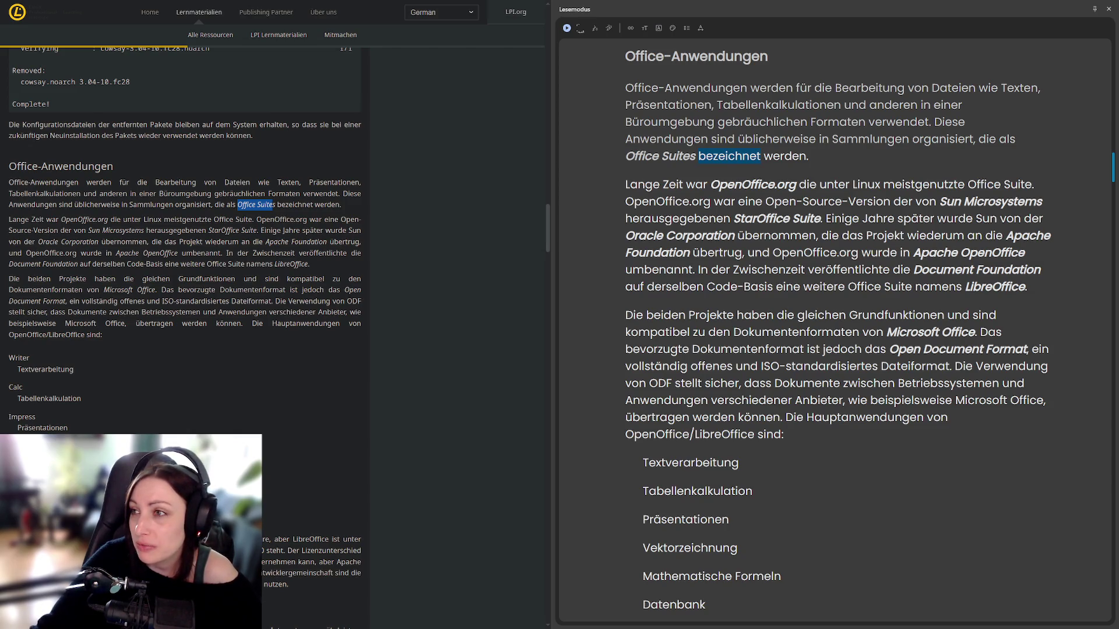
# Step: Glance at the terminal, select 'LibreOffice' in the lesson, then bring the terminal forward
pyautogui.hotkey('alt', 'Tab')
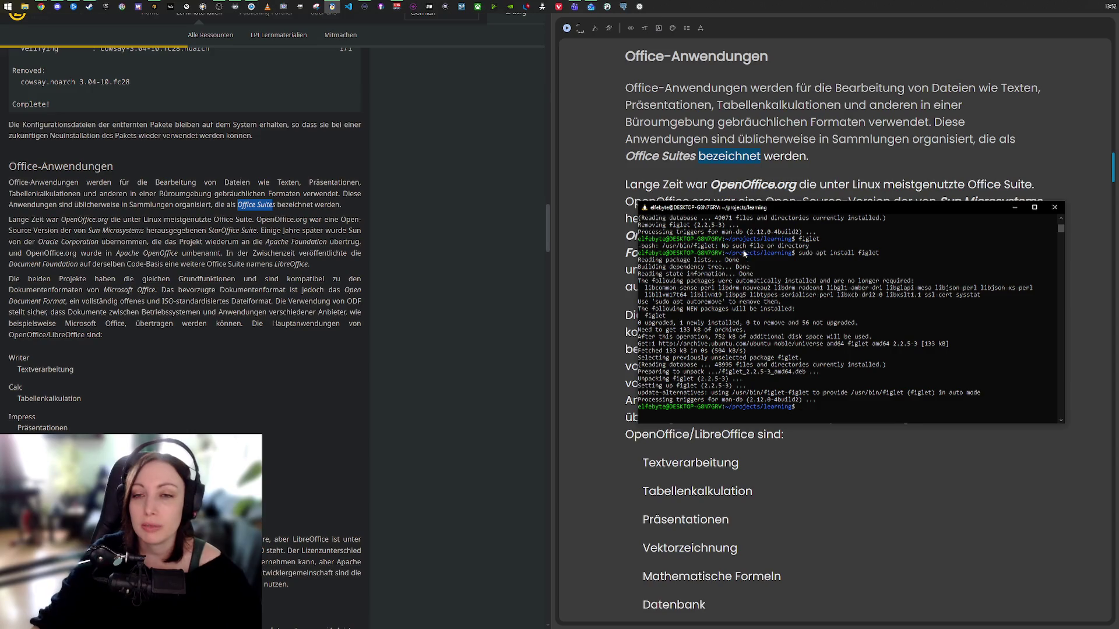
pyautogui.click(816, 181)
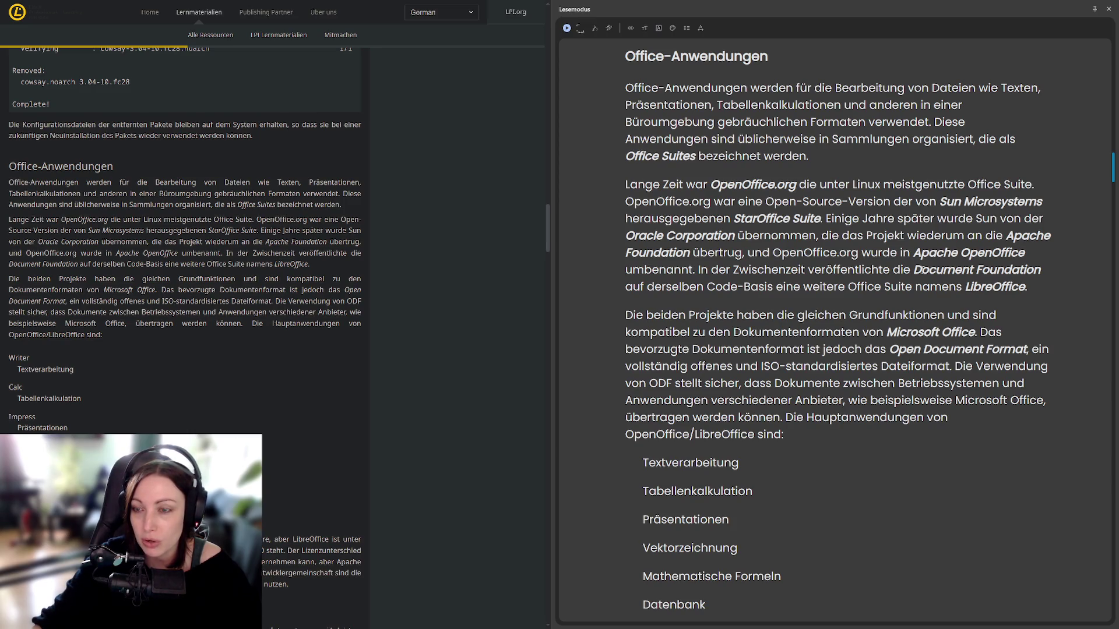
pyautogui.moveTo(967, 286); pyautogui.dragTo(1033, 293)
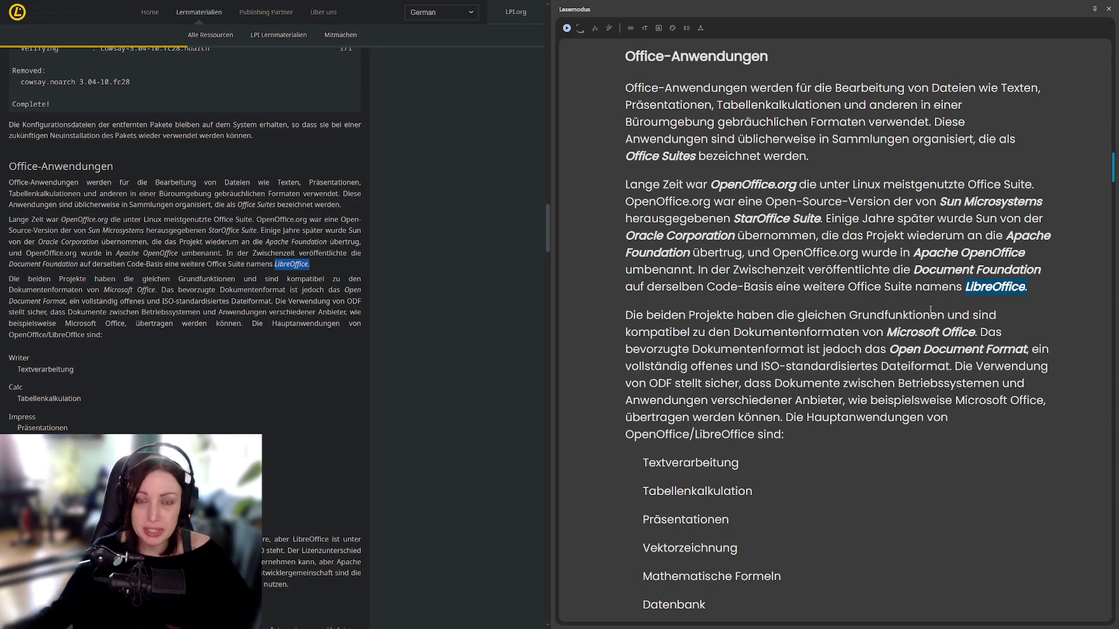
pyautogui.hotkey('alt', 'Tab')
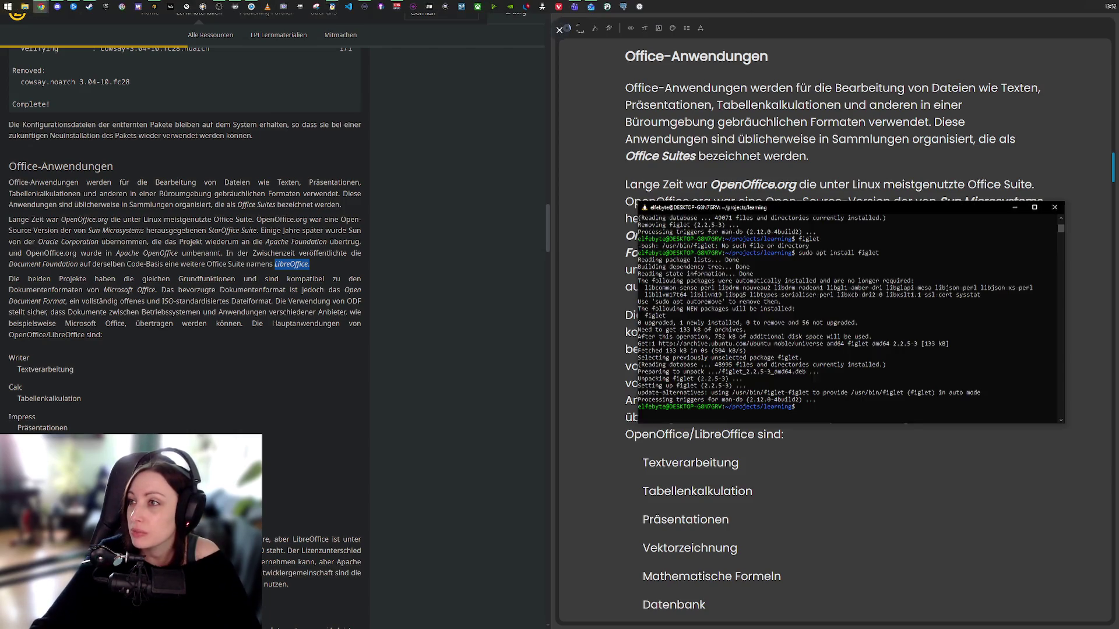
# Step: Run mkdir testalpha and mkdir testalbino in ~/projects/learning
pyautogui.click(816, 407)
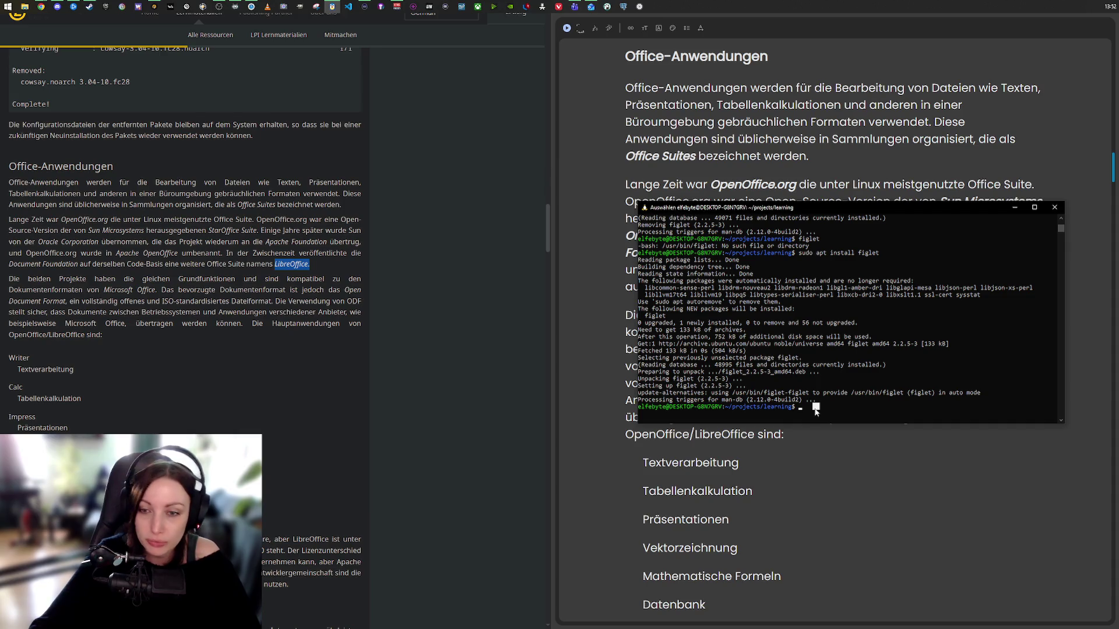
pyautogui.write('figlet')
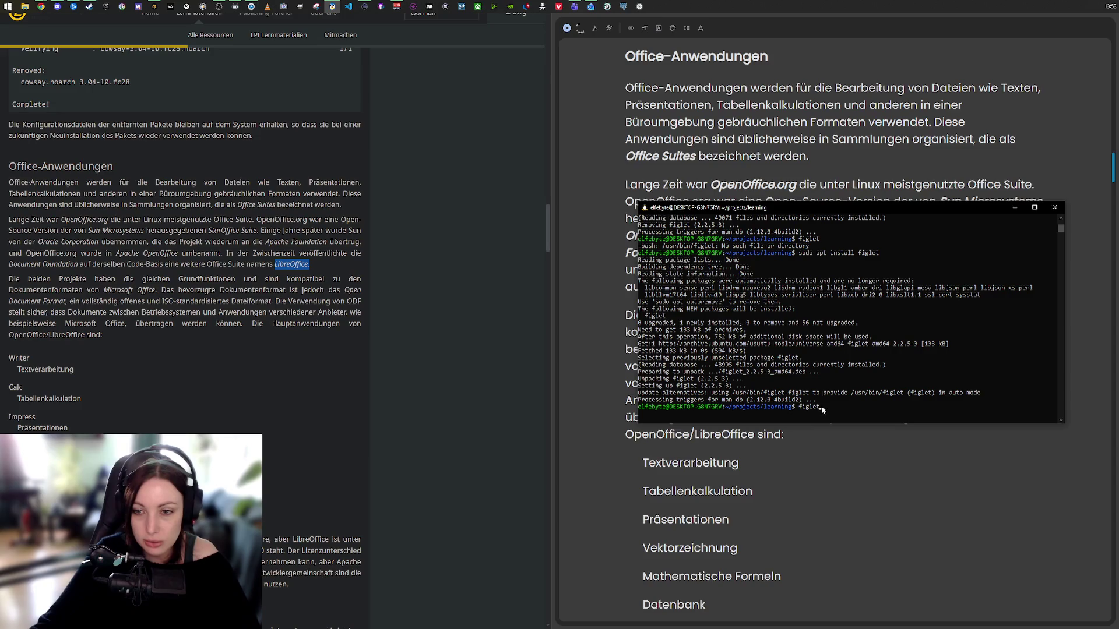
pyautogui.press('BackSpace')
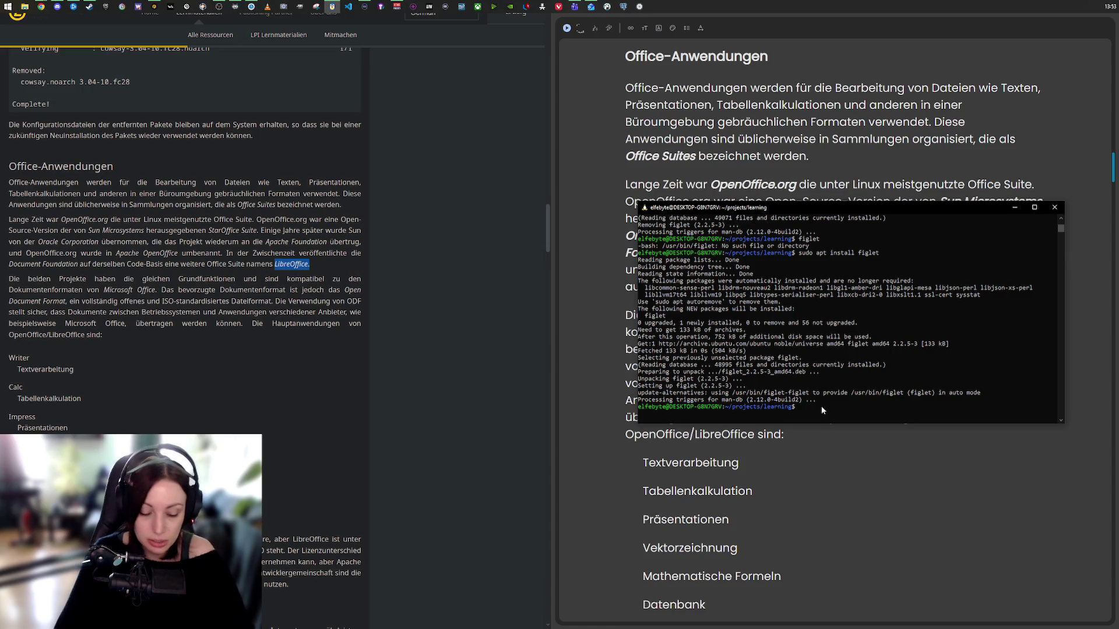
pyautogui.write('mkdi')
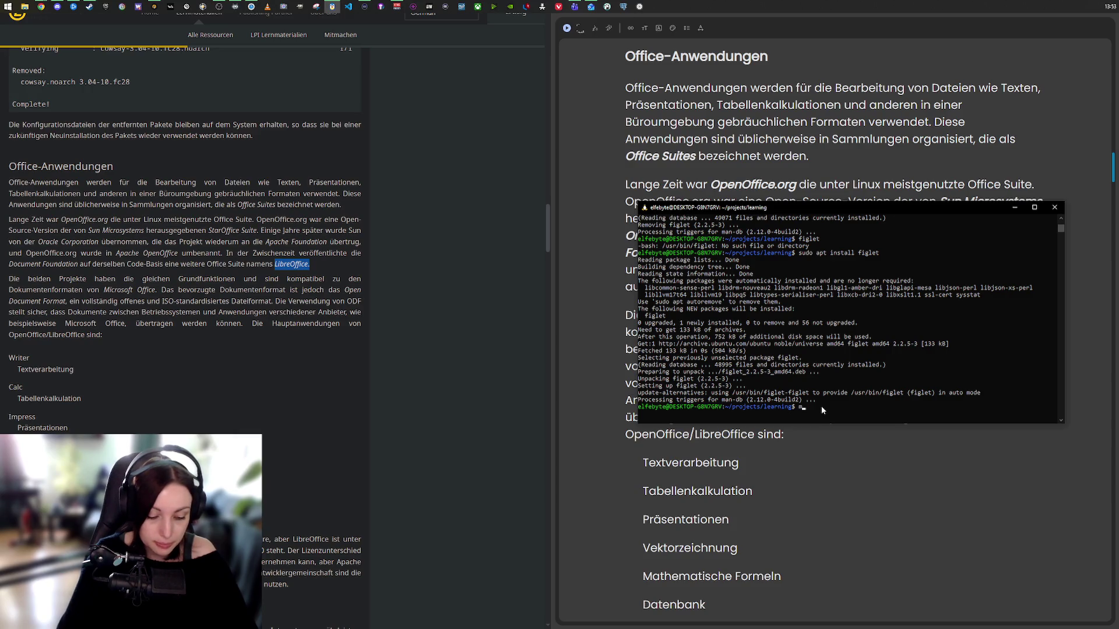
pyautogui.write('r ')
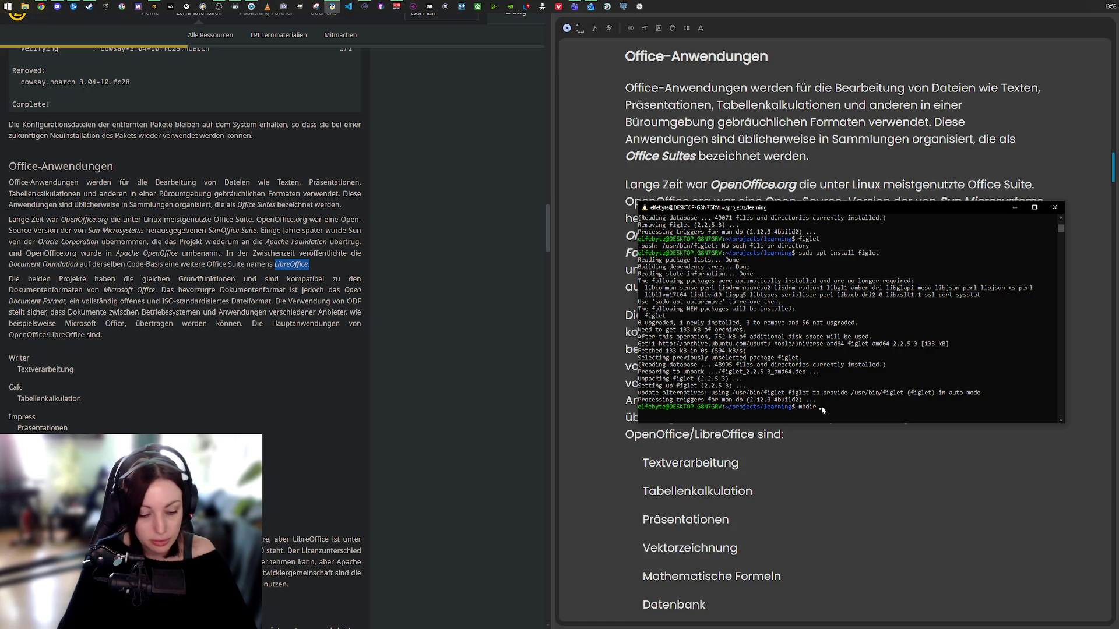
pyautogui.write('tes')
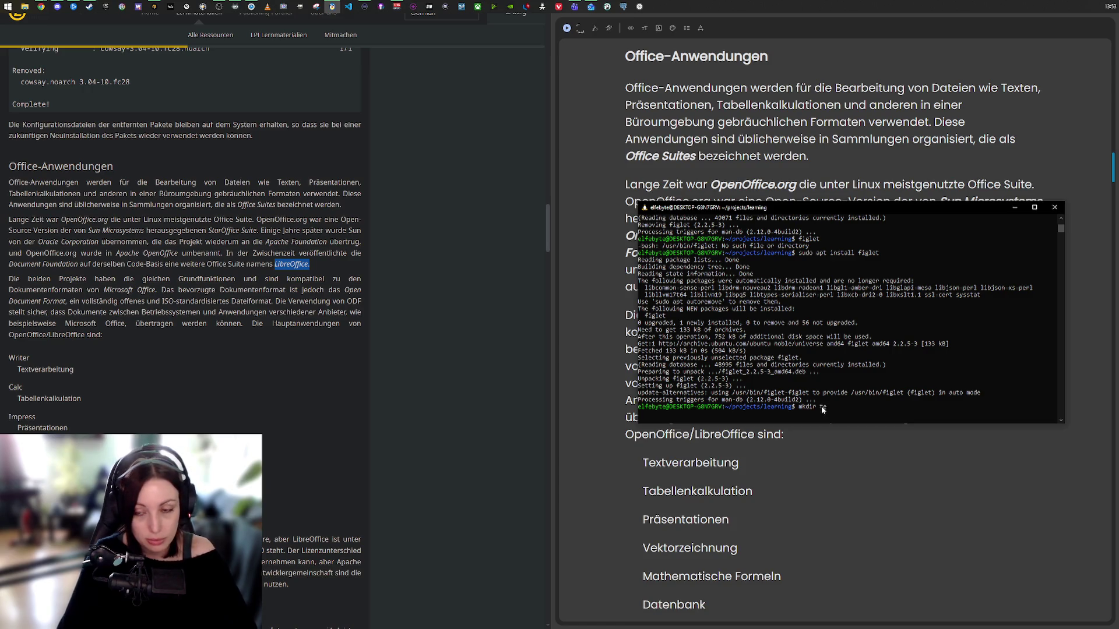
pyautogui.write('ta')
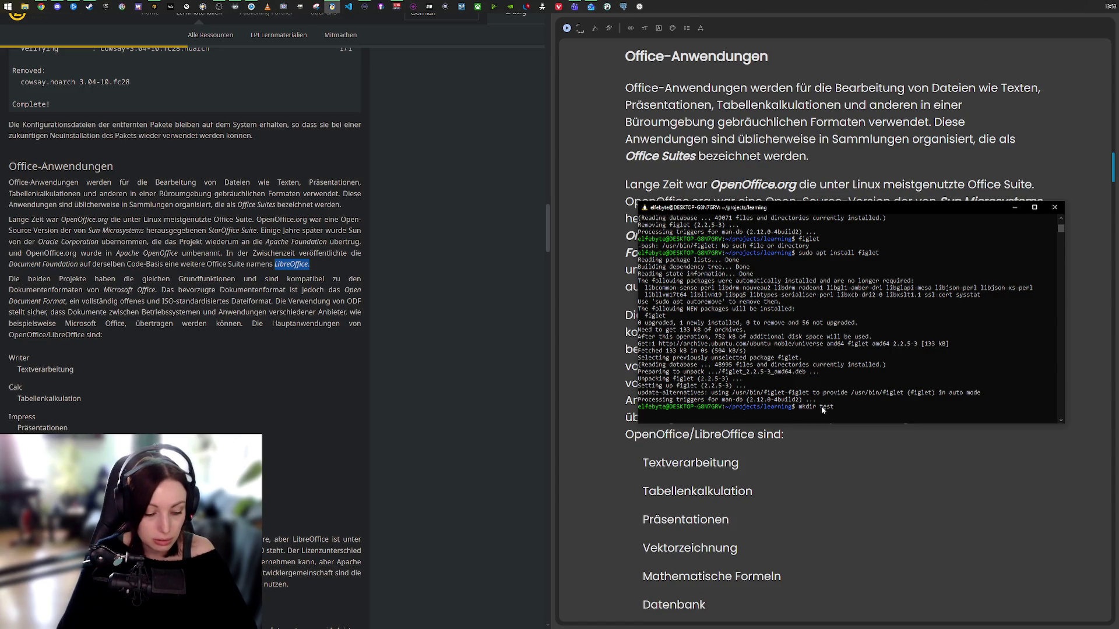
pyautogui.write('lpha')
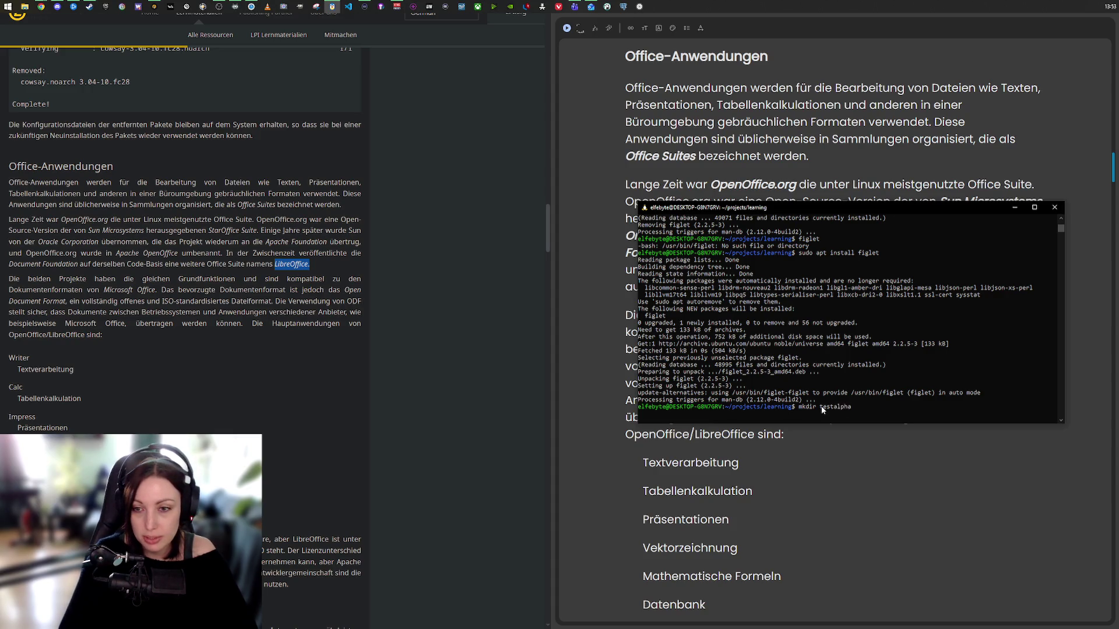
pyautogui.press('Return')
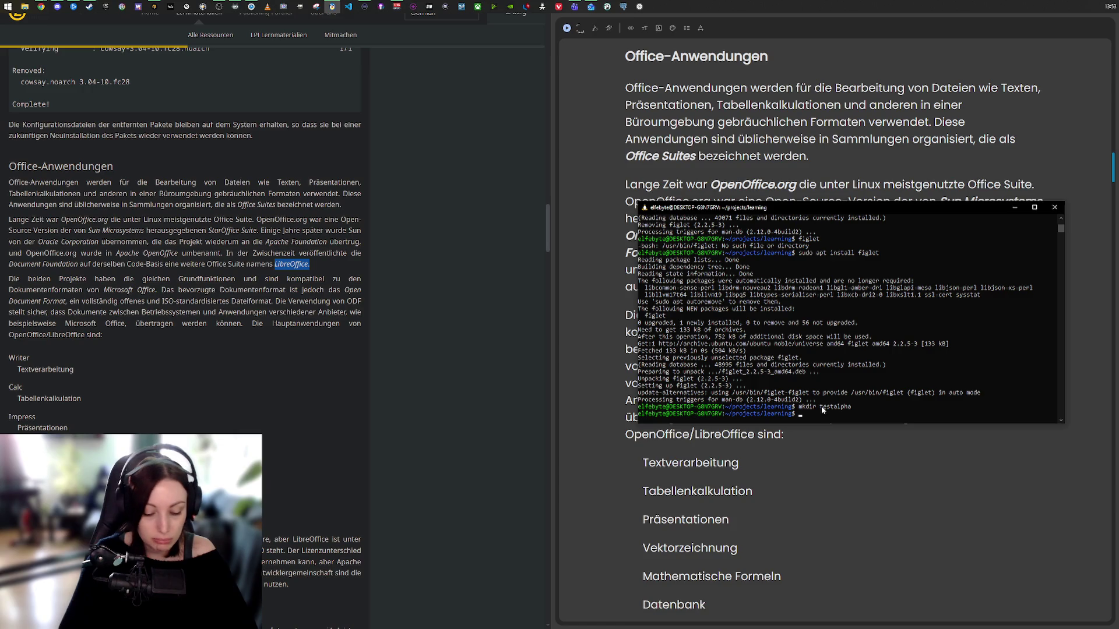
pyautogui.write('dir testalb')
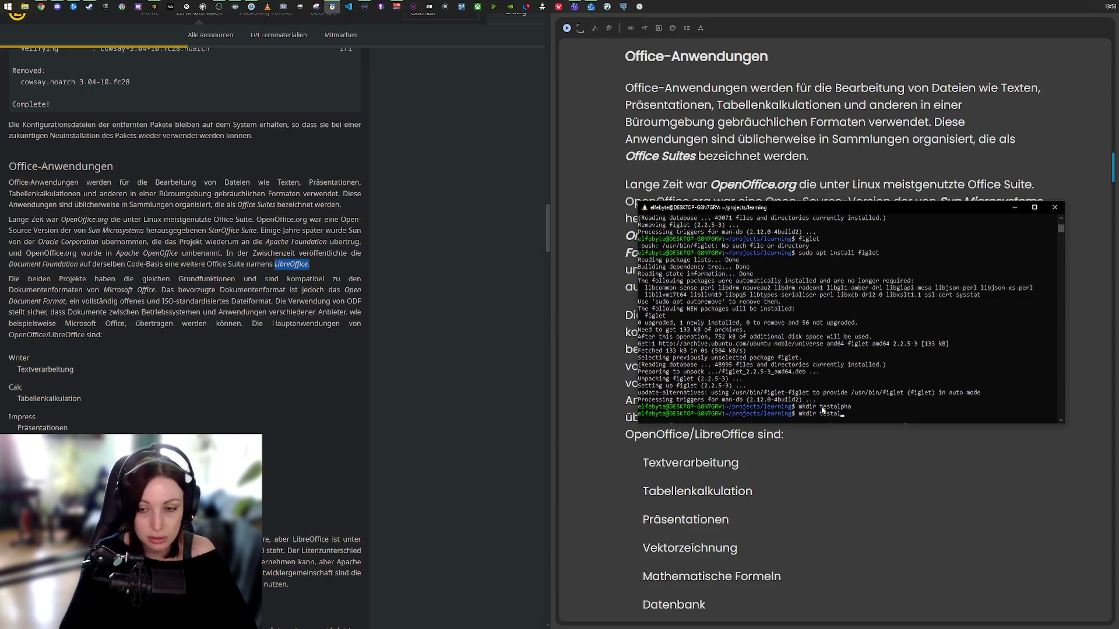
pyautogui.write('ino')
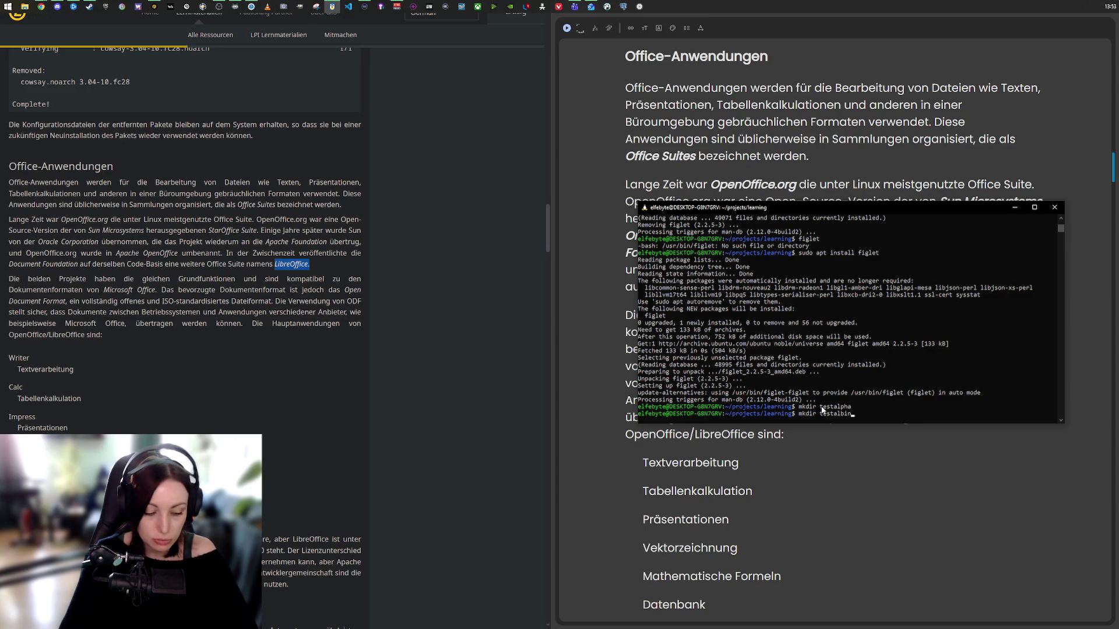
pyautogui.press('Return')
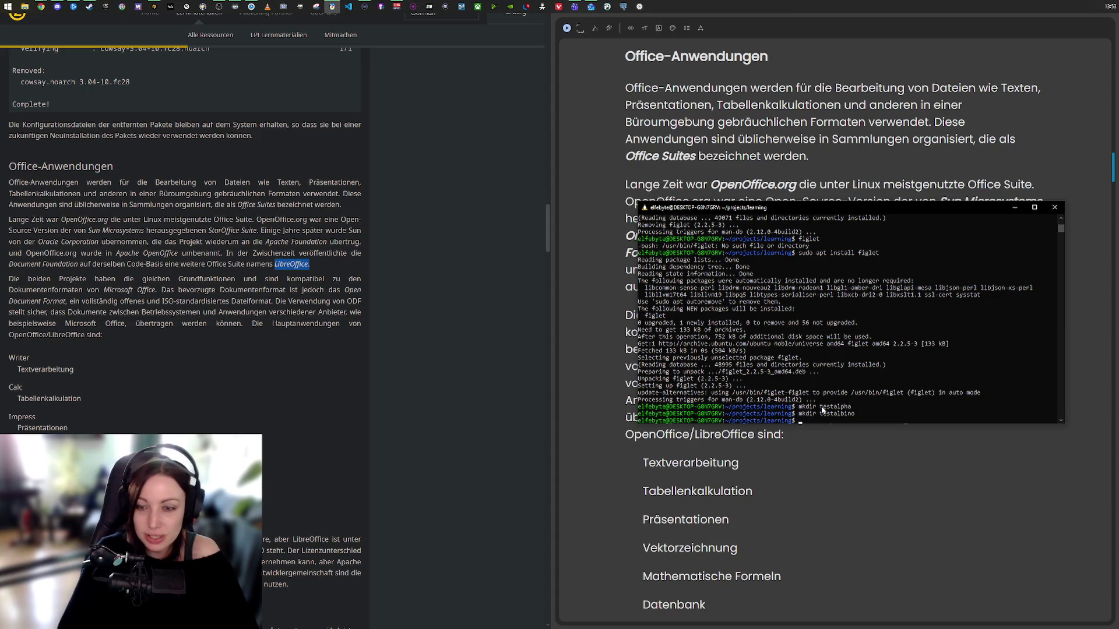
# Step: Tab-complete 'figl' to list figlet, figlet-figlet and figlist
pyautogui.write('te')
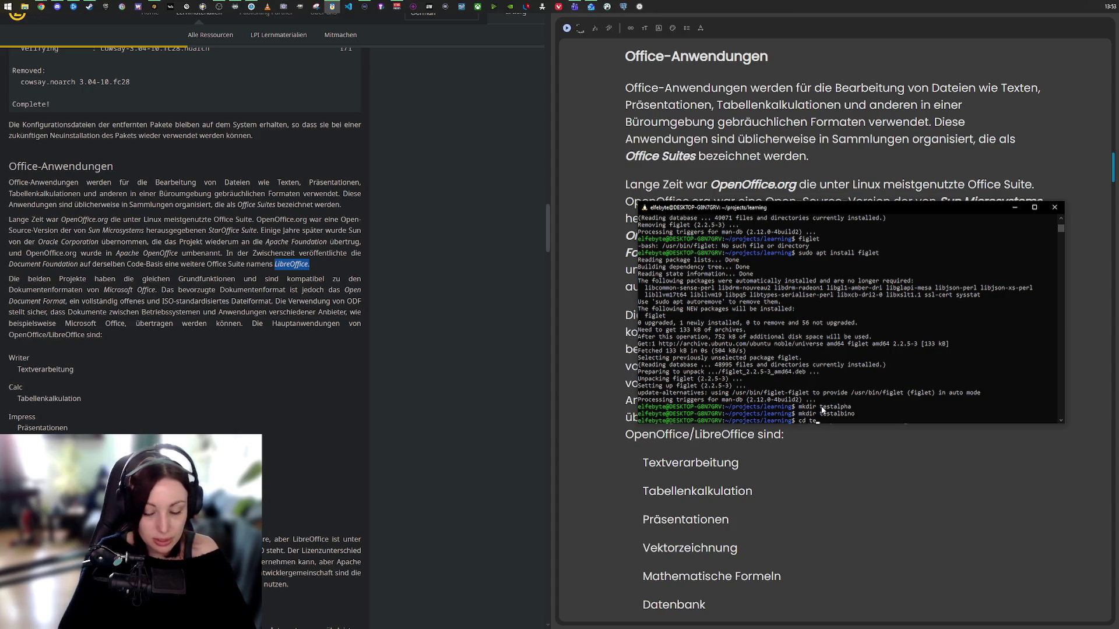
pyautogui.press('Tab')
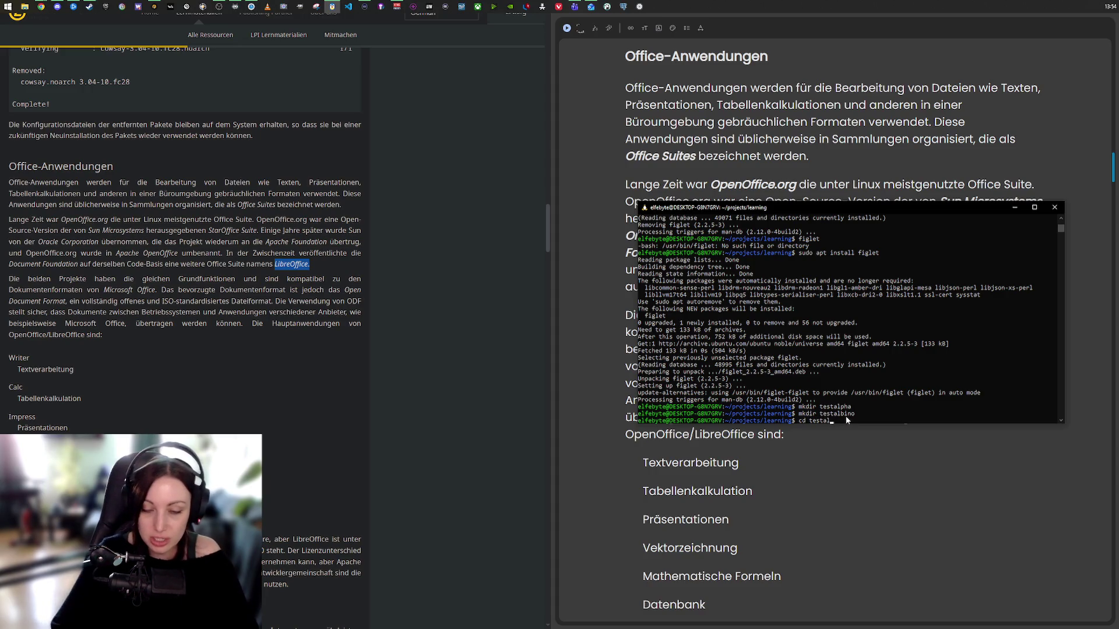
pyautogui.press('BackSpace')
pyautogui.press('BackSpace')
pyautogui.press('BackSpace')
pyautogui.write('fi')
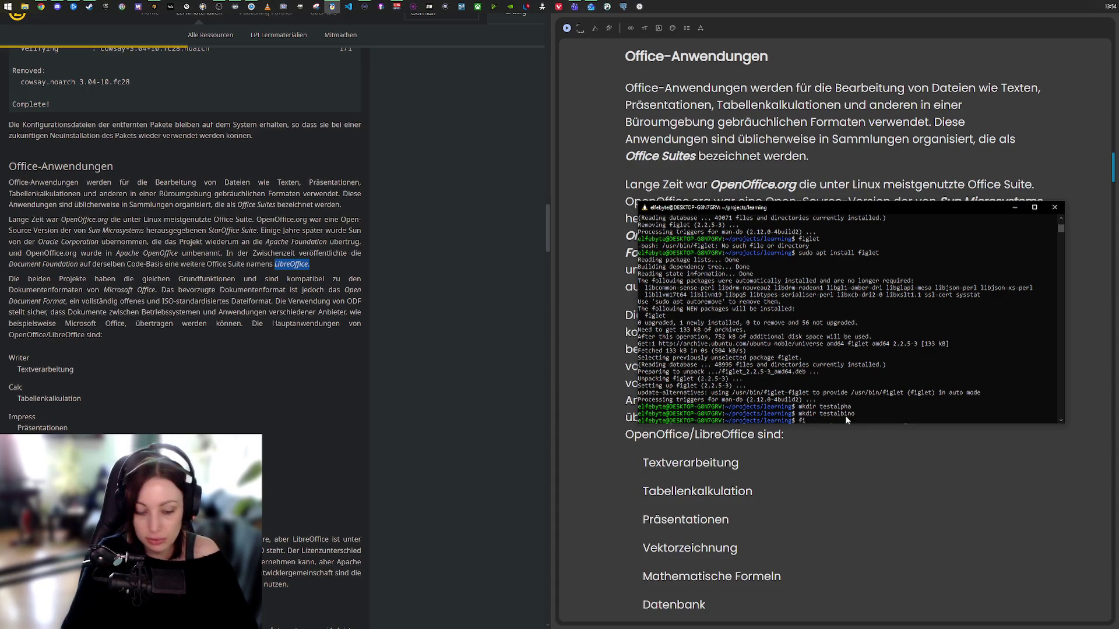
pyautogui.press('BackSpace')
pyautogui.press('BackSpace')
pyautogui.press('BackSpace')
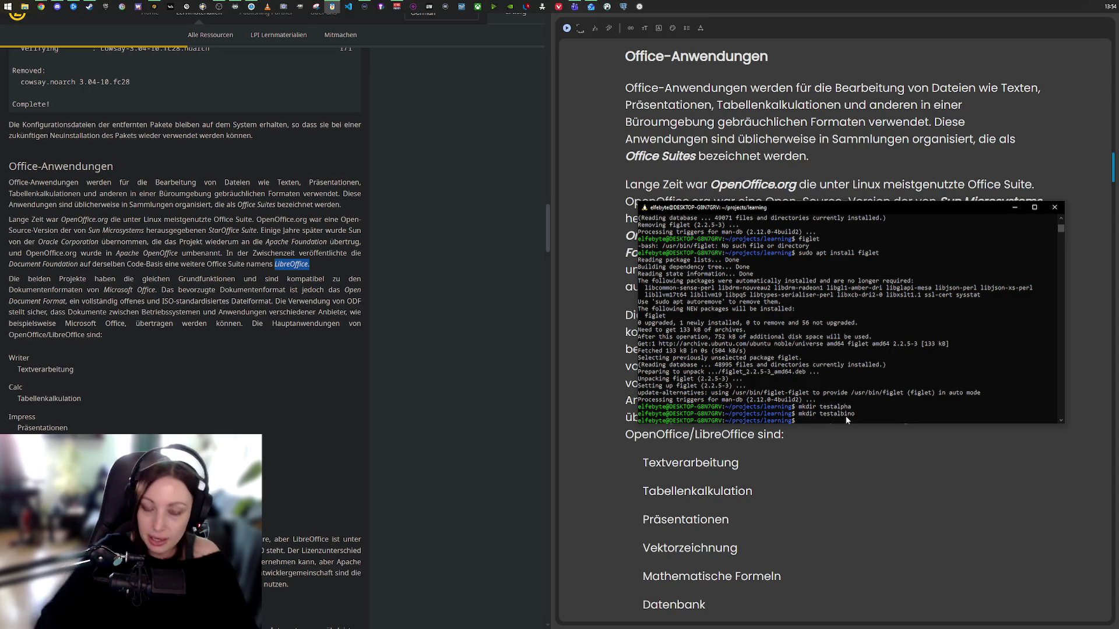
pyautogui.write('fi')
pyautogui.press('Tab')
pyautogui.press('Tab')
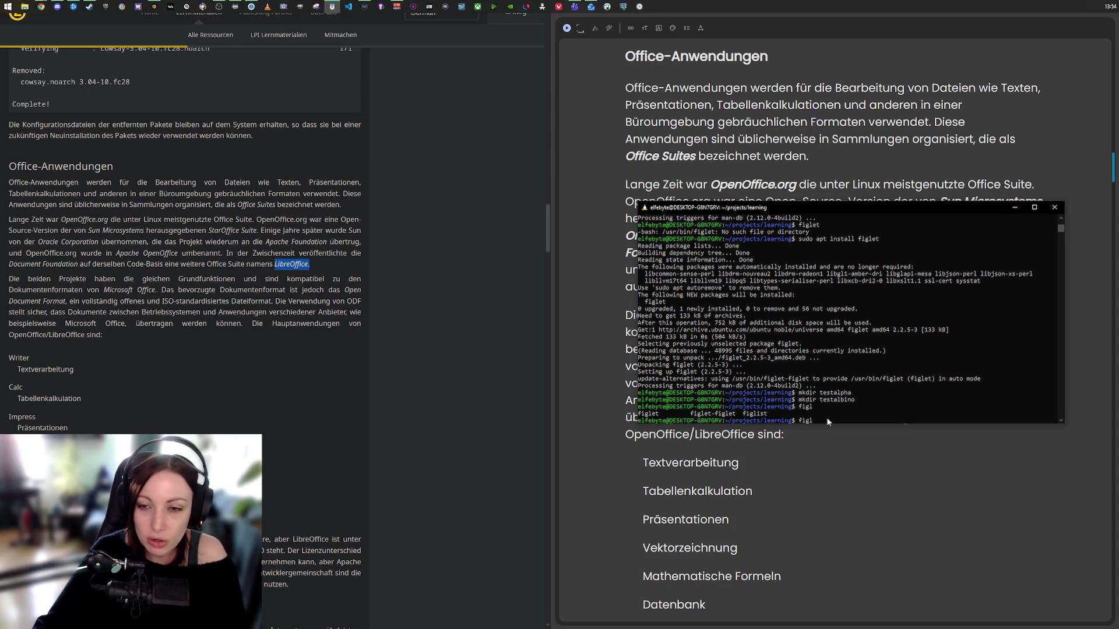
# Step: Open the manual page for rm
pyautogui.write('r')
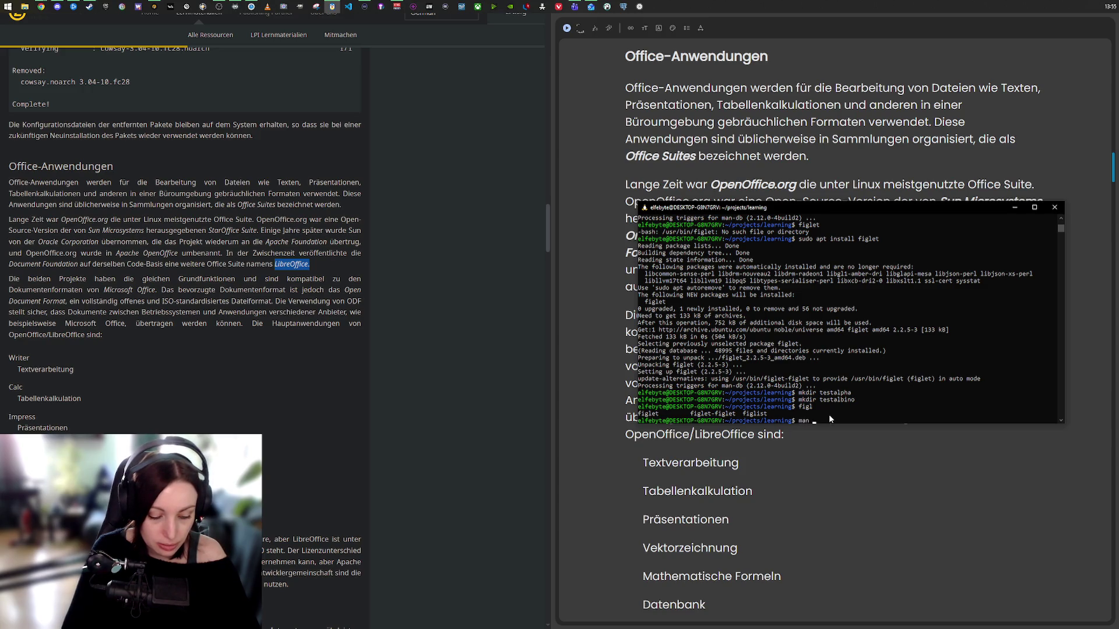
pyautogui.write('rm')
pyautogui.press('Return')
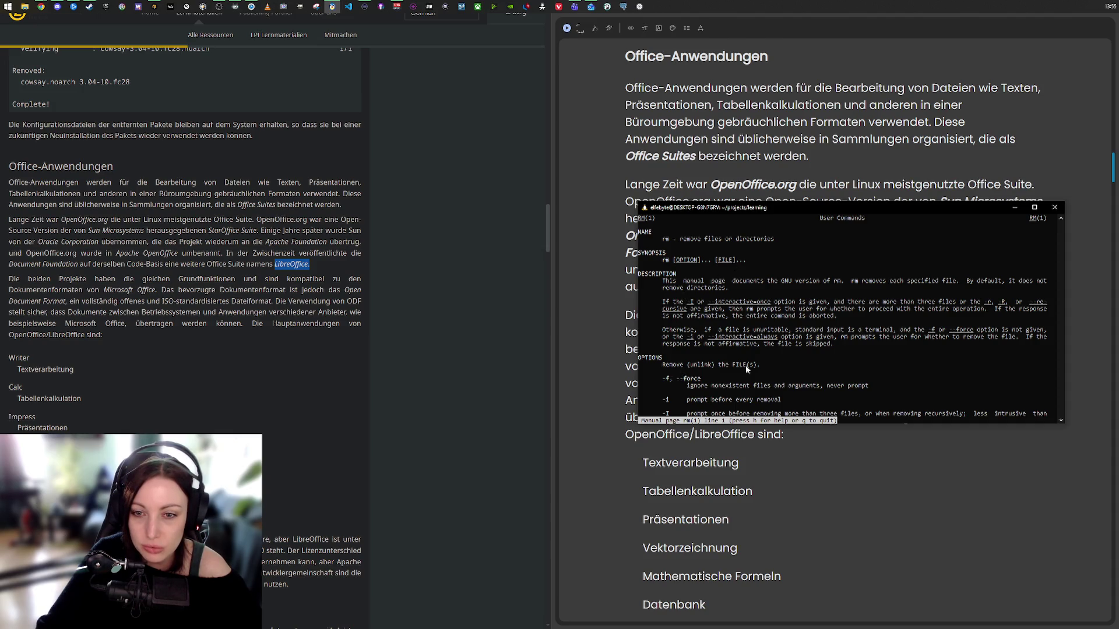
# Step: Scroll through the rm manual options such as -r, -d, -v and --preserve-root, and back
pyautogui.press('Down')
pyautogui.scroll(-5, 743, 337)
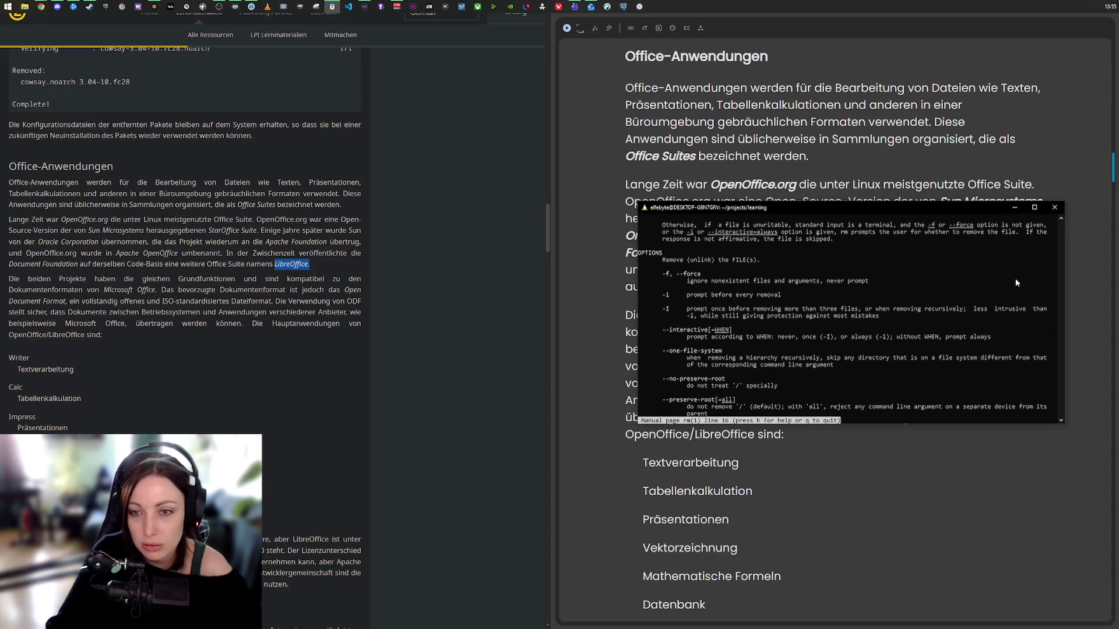
pyautogui.scroll(-3, 1016, 282)
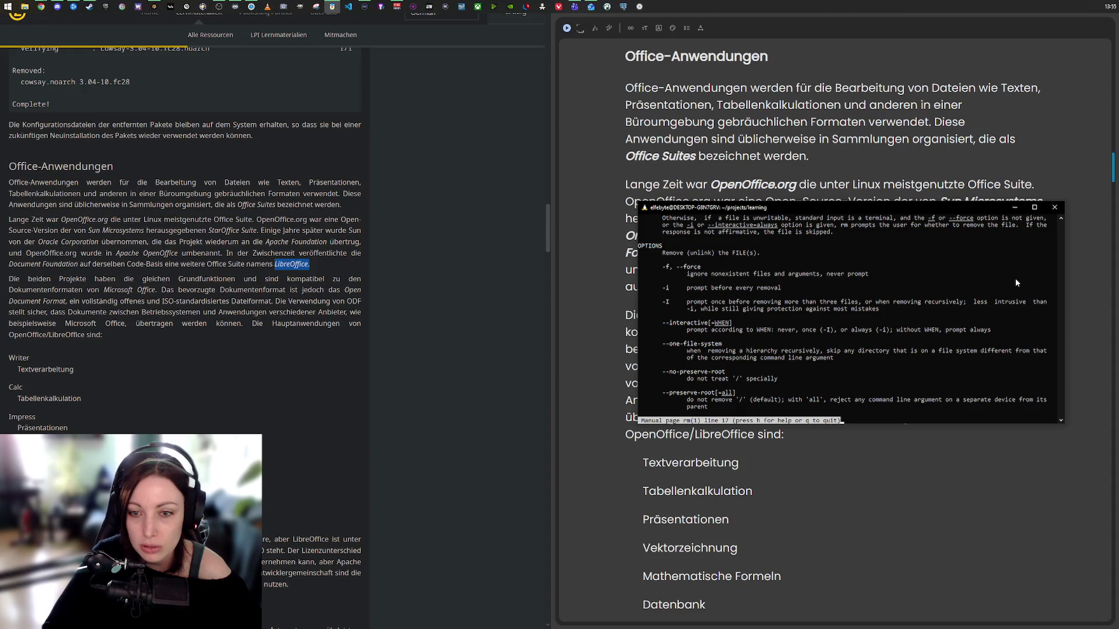
pyautogui.scroll(-4, 1016, 282)
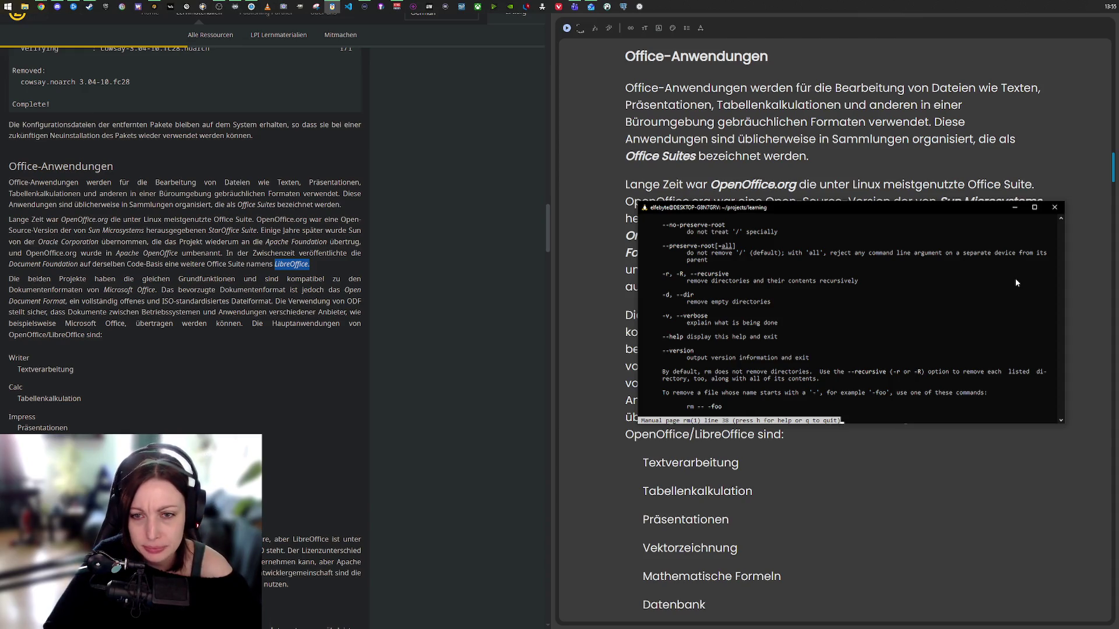
pyautogui.scroll(-3, 1015, 279)
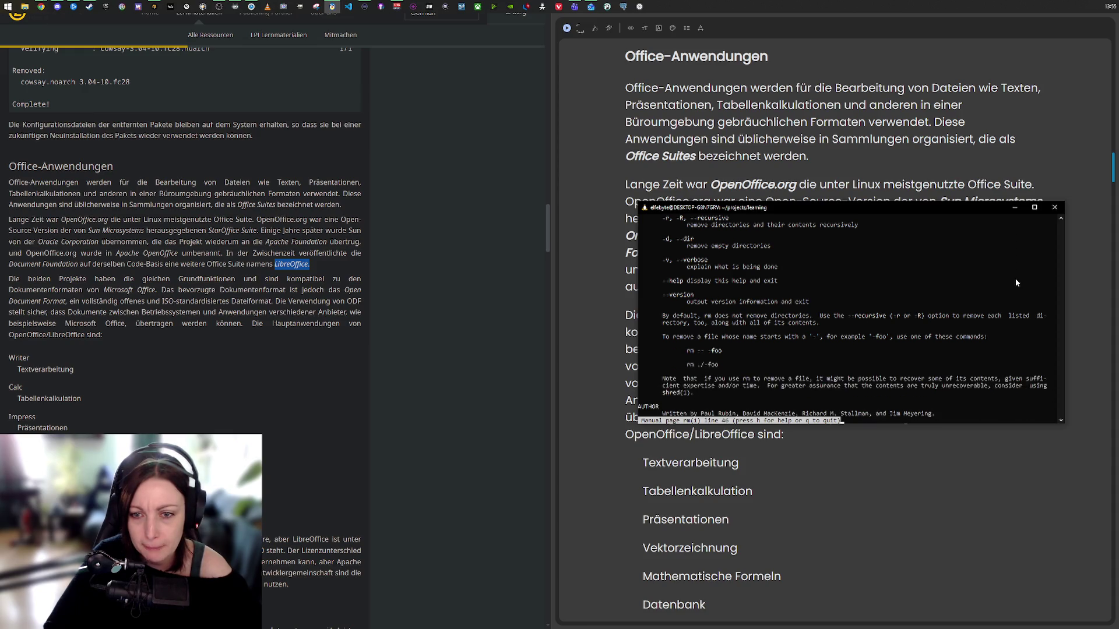
pyautogui.scroll(-6, 1015, 280)
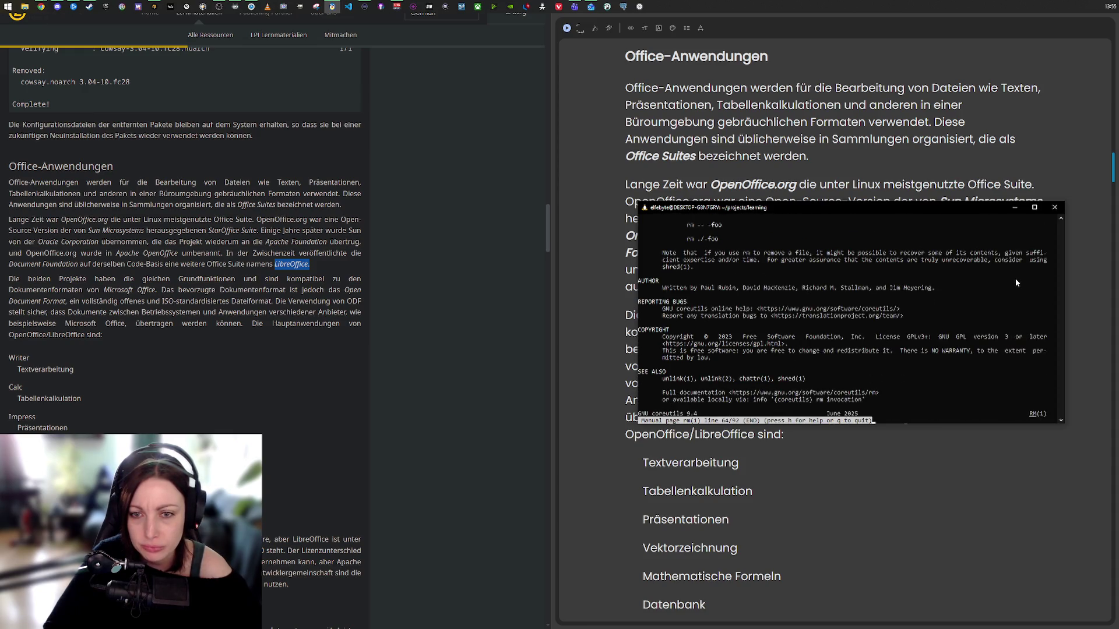
pyautogui.scroll(9, 1016, 280)
pyautogui.scroll(2, 1015, 283)
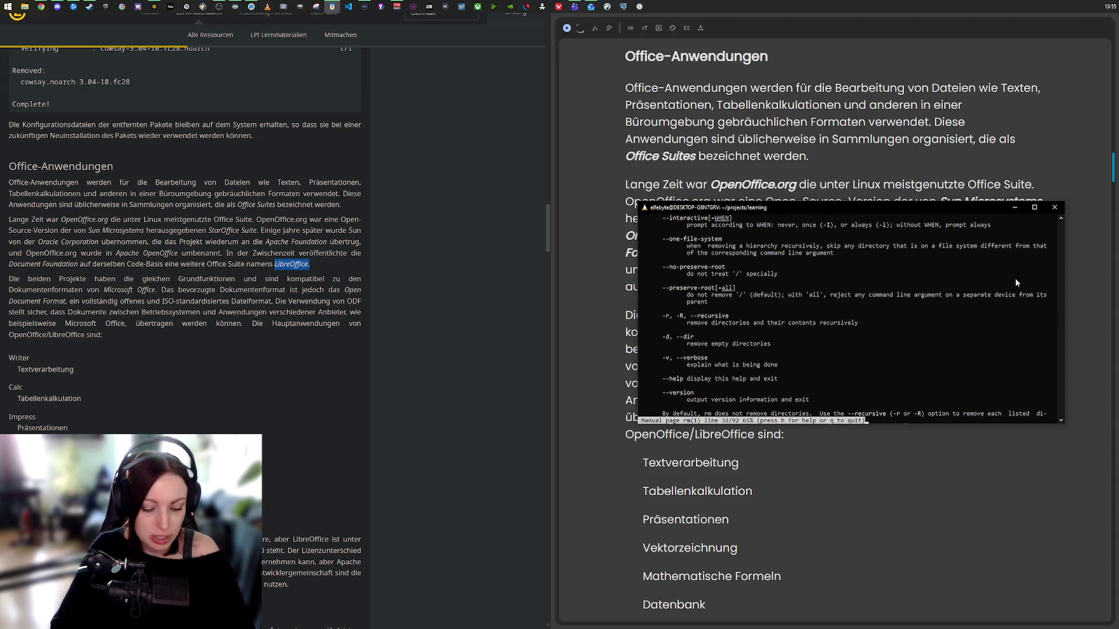
# Step: Suspend the manual, remove the empty testalpha directory with rm -d, and list the folder
pyautogui.hotkey('ctrl', 'z')
pyautogui.write('rm -d test')
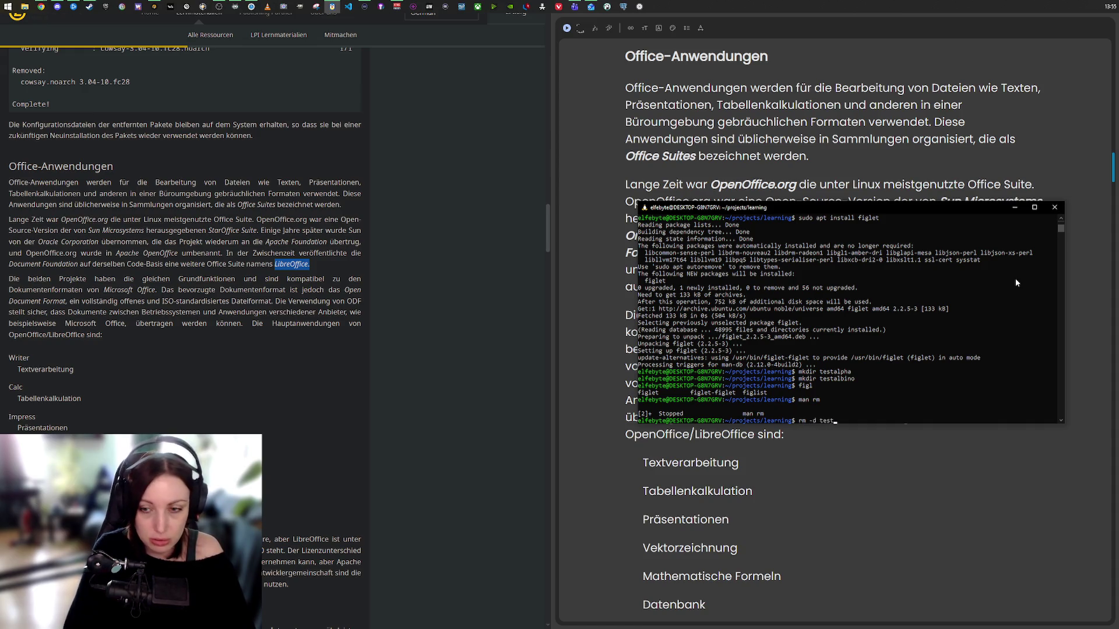
pyautogui.press('Tab')
pyautogui.write('p')
pyautogui.press('Tab')
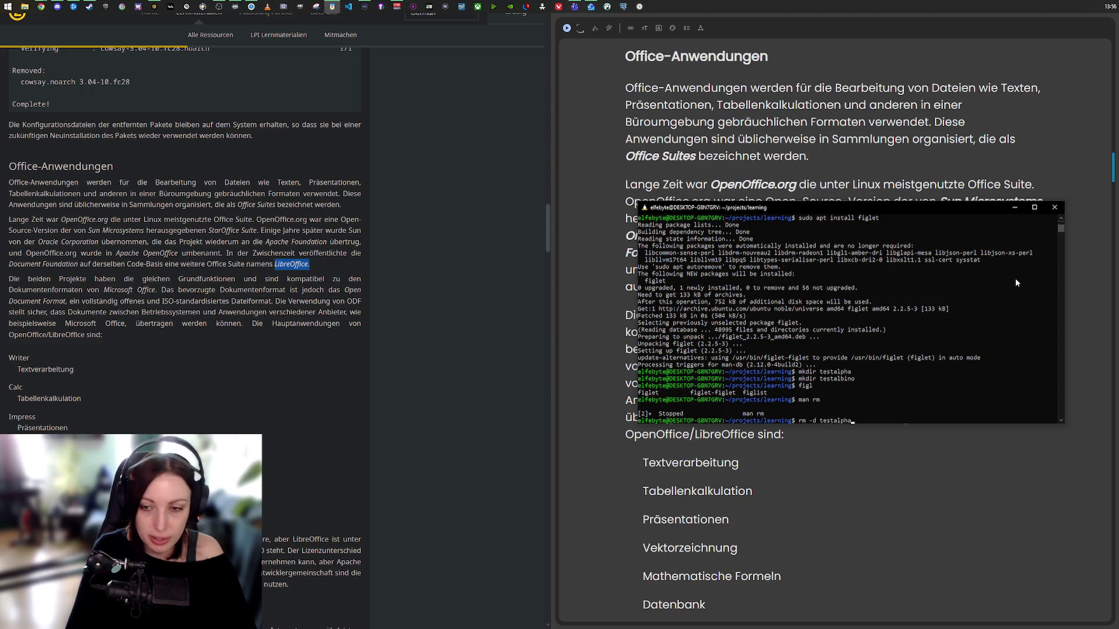
pyautogui.press('Return')
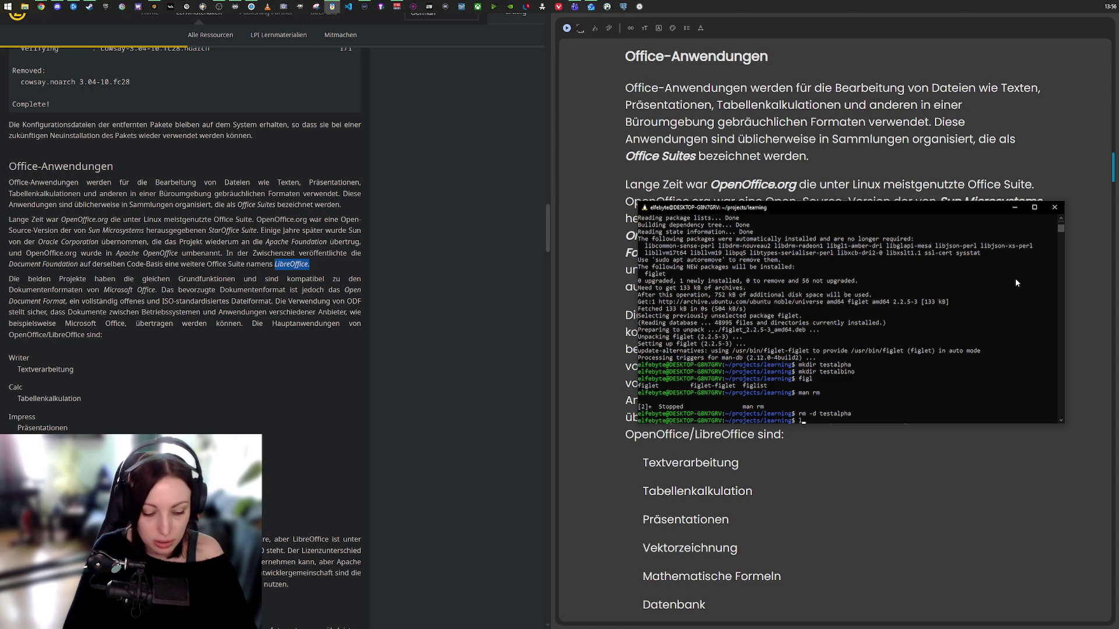
pyautogui.write('s')
pyautogui.press('Return')
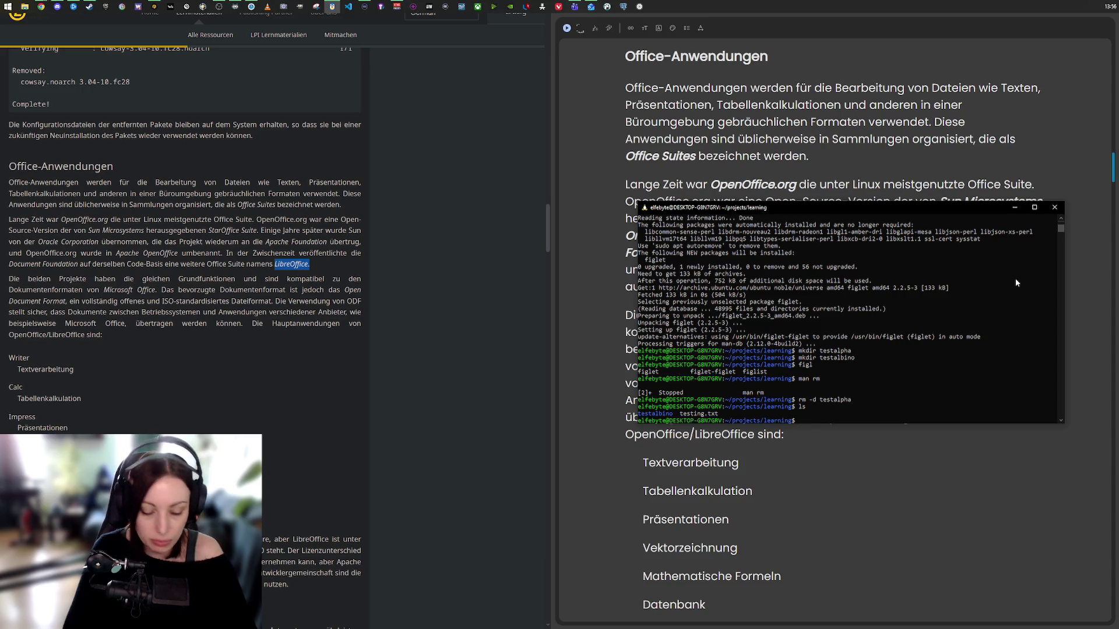
# Step: Remove testalbino with rm -d and confirm with ls that only testing.txt remains
pyautogui.write('rm -d ')
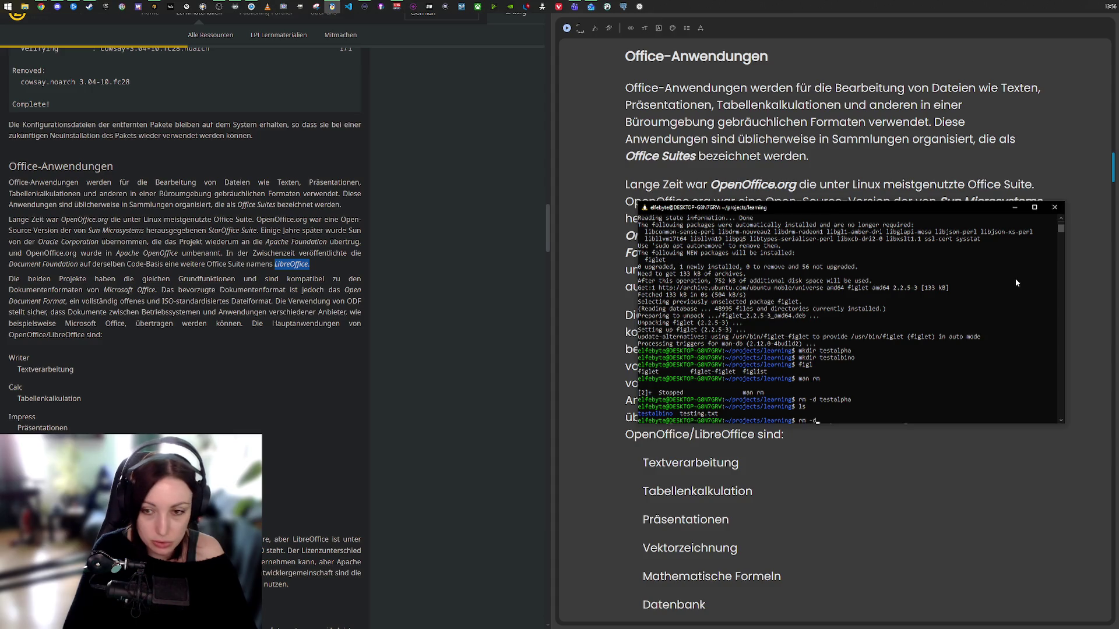
pyautogui.write('test')
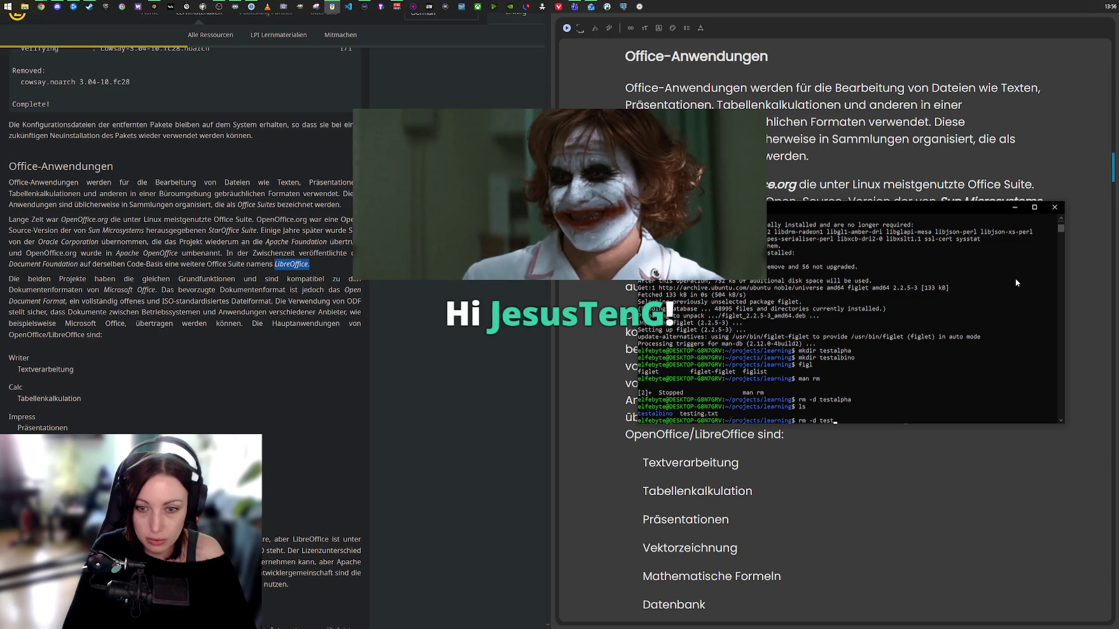
pyautogui.write('al')
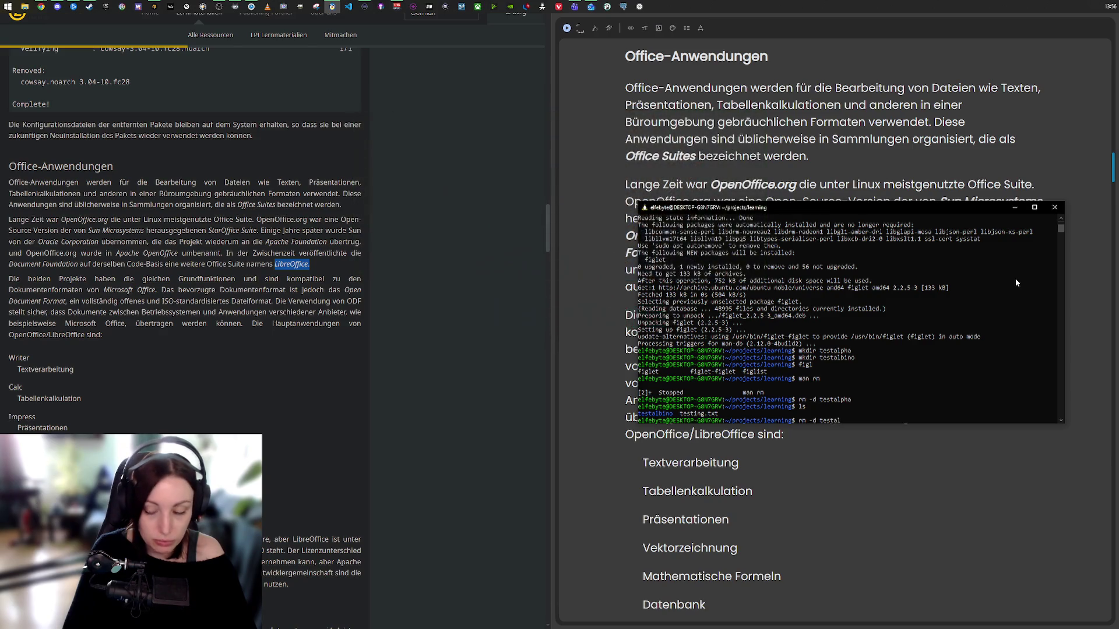
pyautogui.press('Tab')
pyautogui.press('Return')
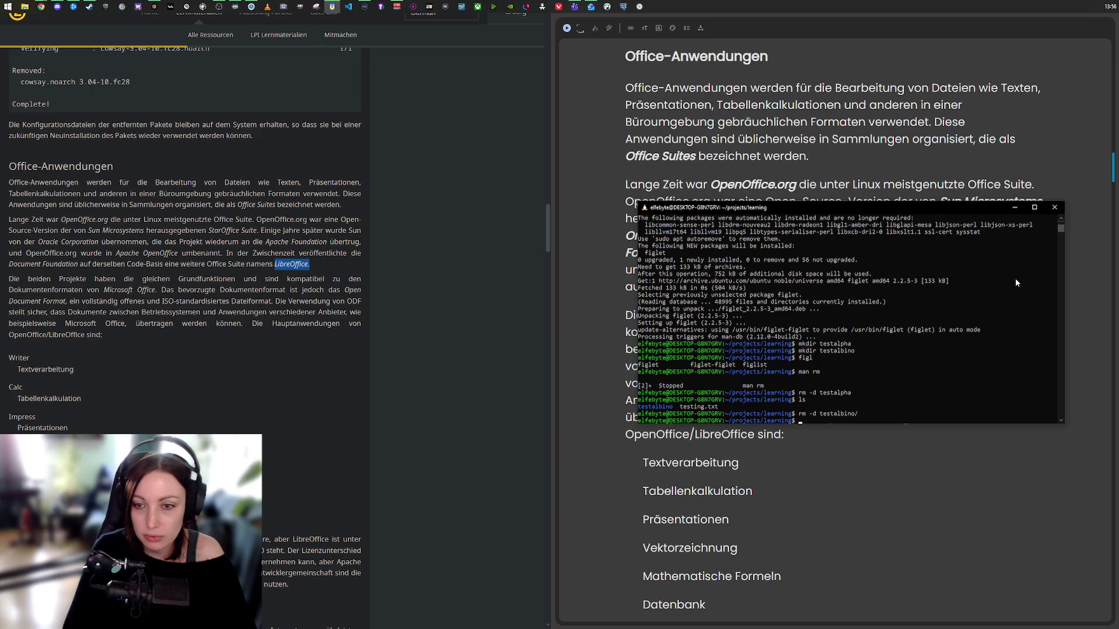
pyautogui.write('ls')
pyautogui.press('Return')
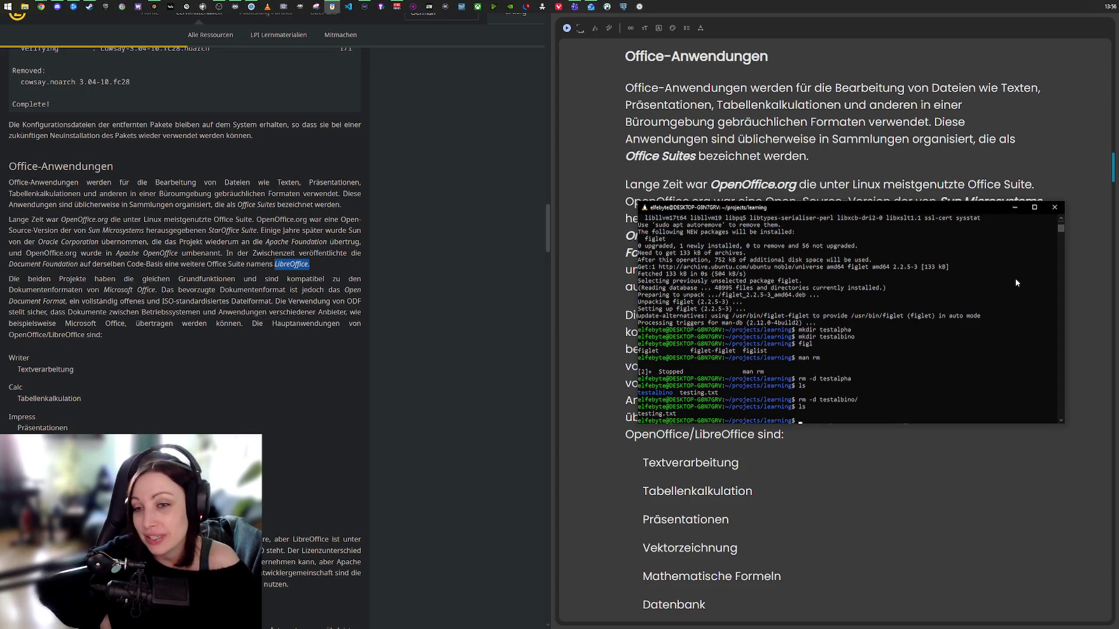
# Step: Run 'figlist man' to see its usage, then open the figlist manual with man figlist
pyautogui.write('figlist ma')
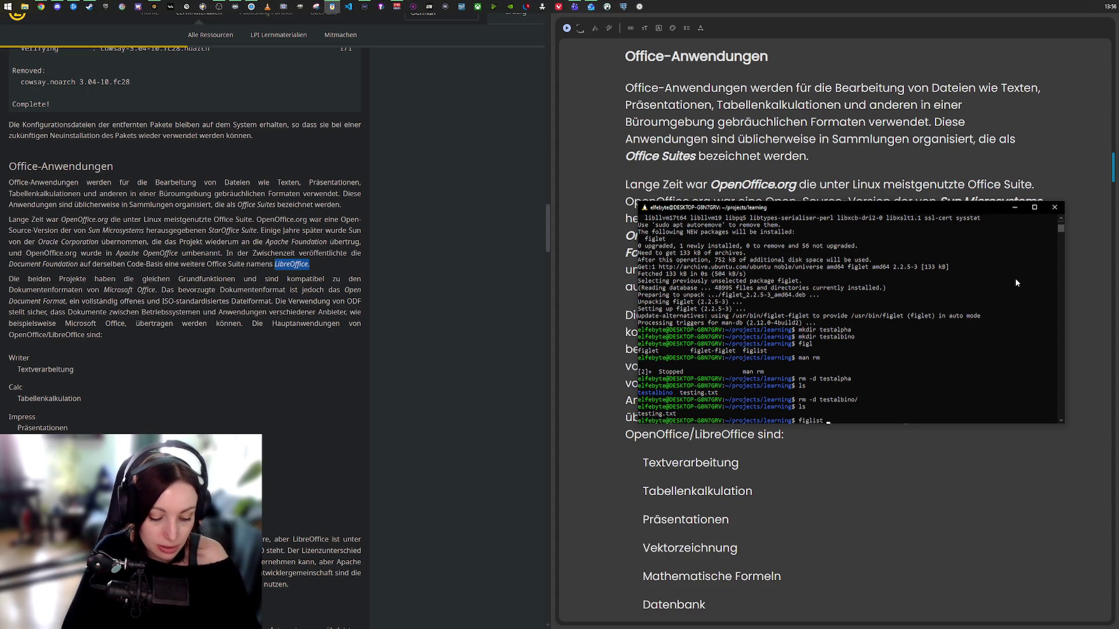
pyautogui.write('n')
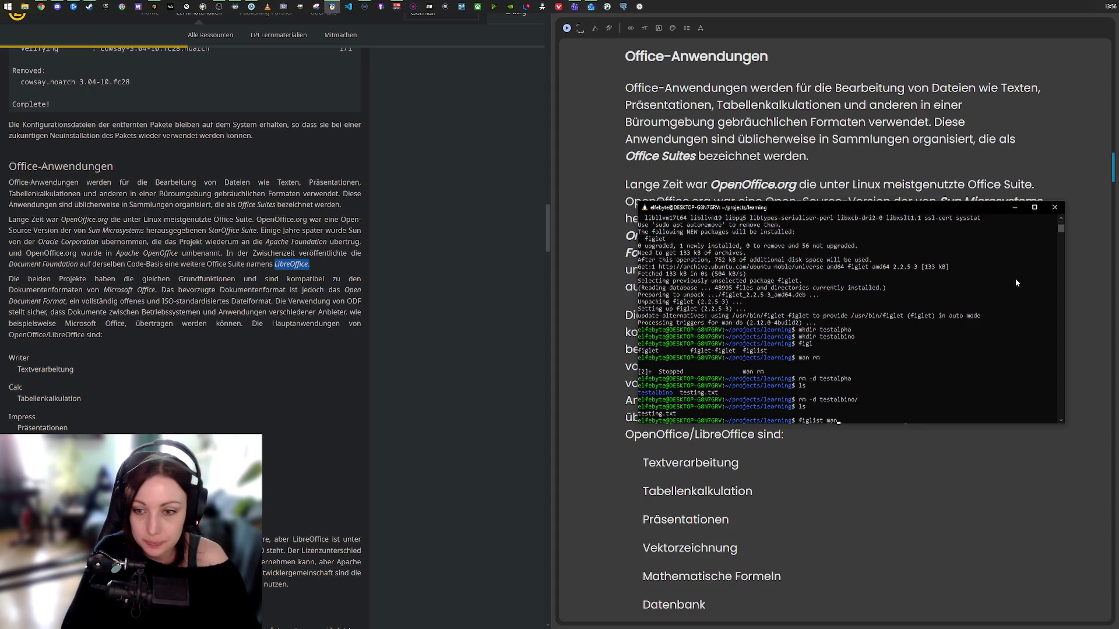
pyautogui.press('Return')
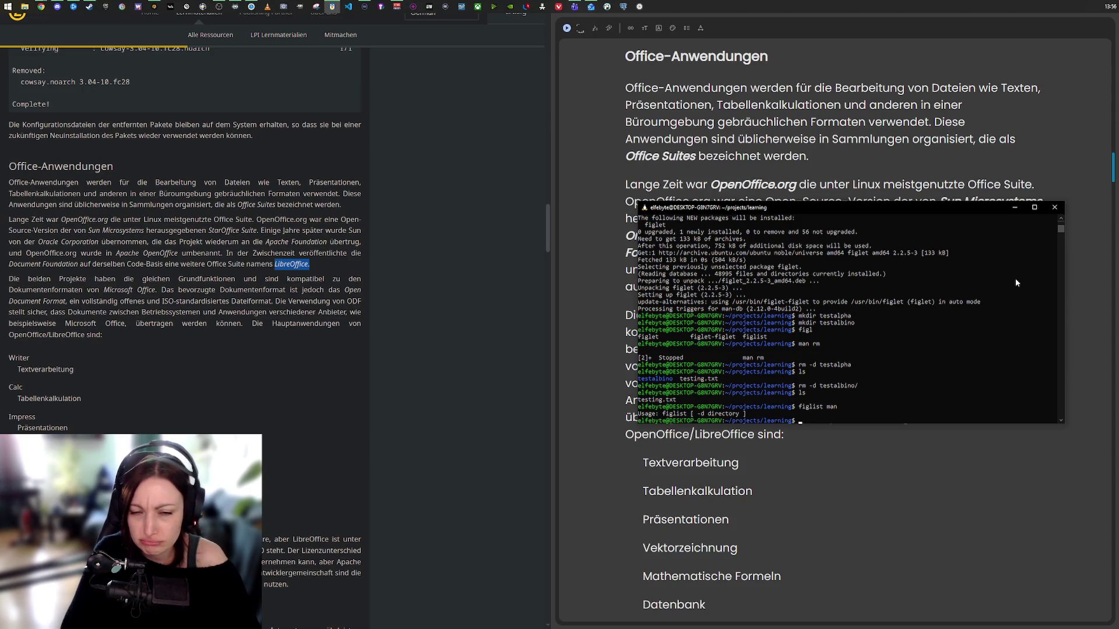
pyautogui.write('man figli')
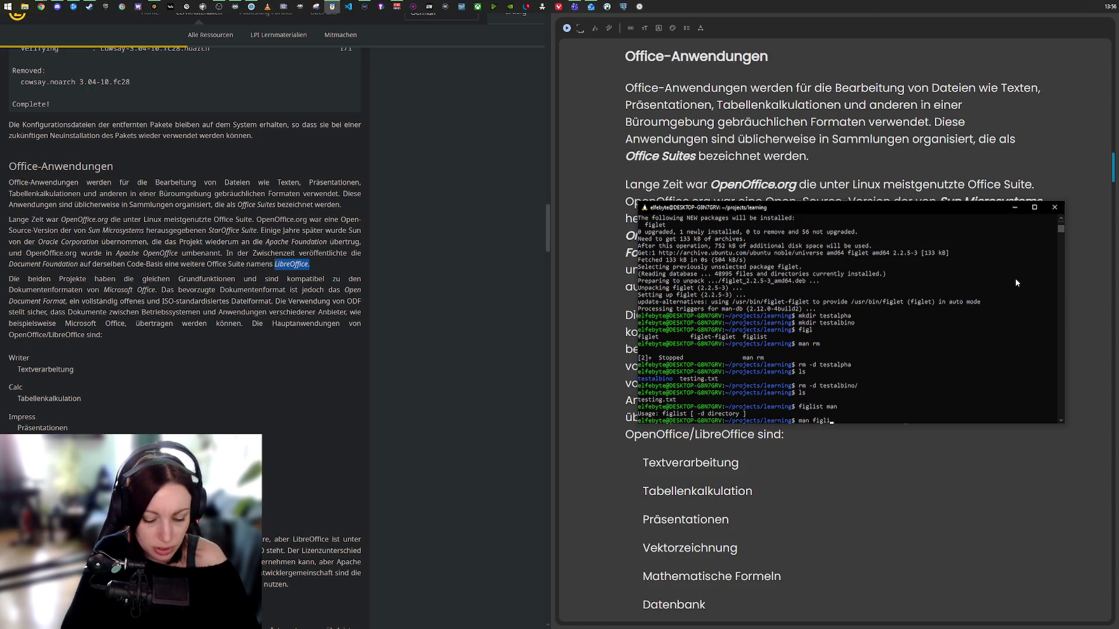
pyautogui.write('st')
pyautogui.press('Return')
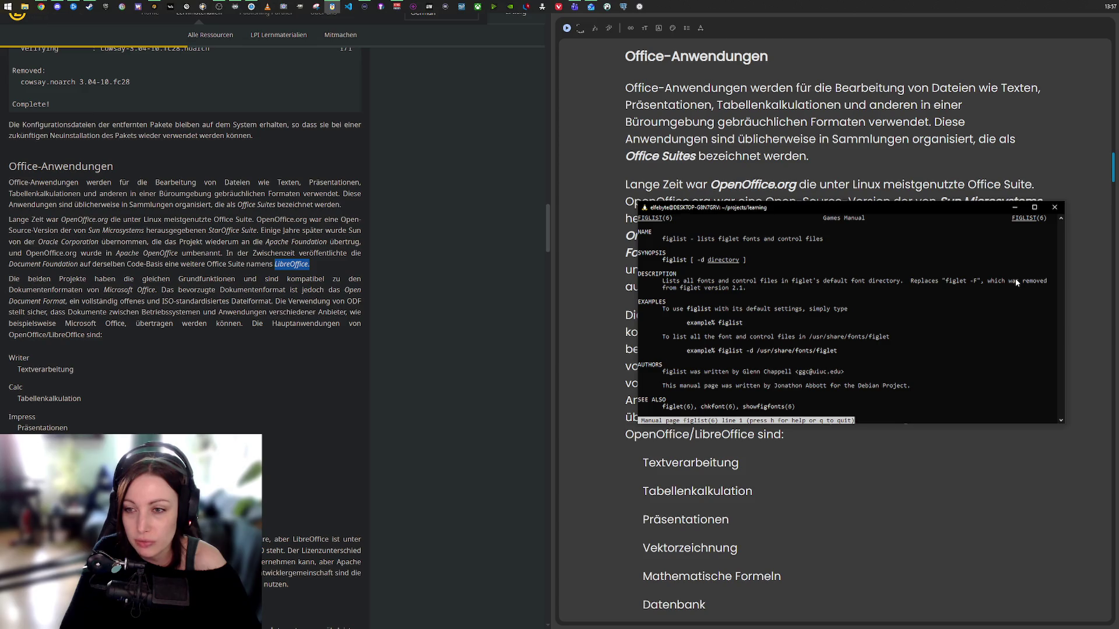
# Step: Leave the figlist manual, mark and clear some terminal output, then return to the LPI lesson
pyautogui.hotkey('ctrl', 'z')
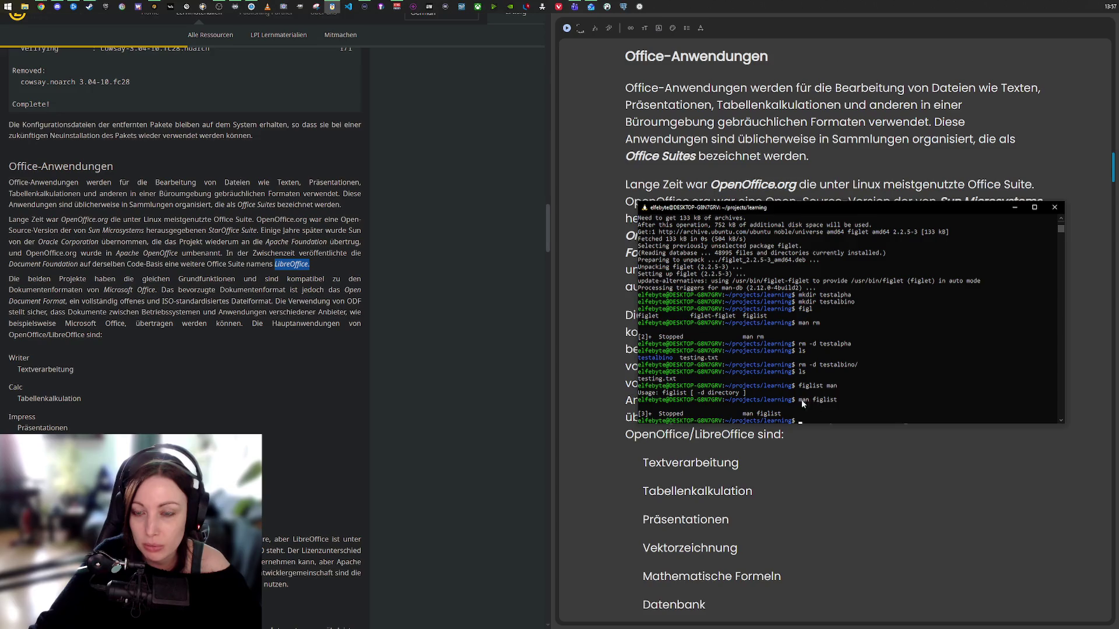
pyautogui.moveTo(640, 315); pyautogui.dragTo(782, 318)
pyautogui.click(817, 420)
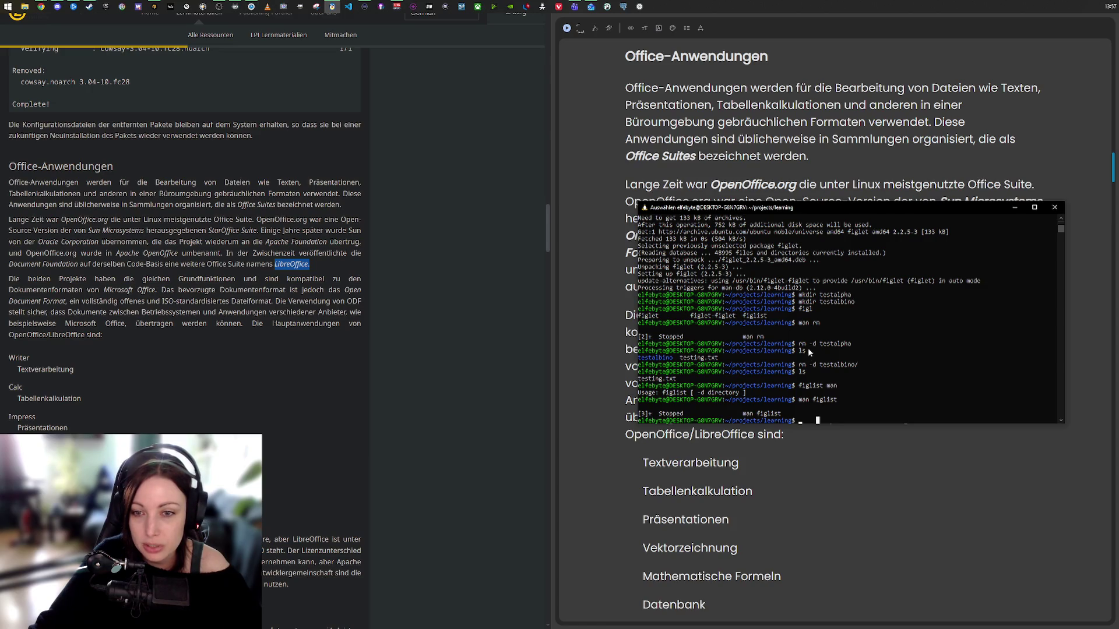
pyautogui.moveTo(827, 365); pyautogui.dragTo(844, 371)
pyautogui.click(845, 373)
pyautogui.scroll(1, 858, 394)
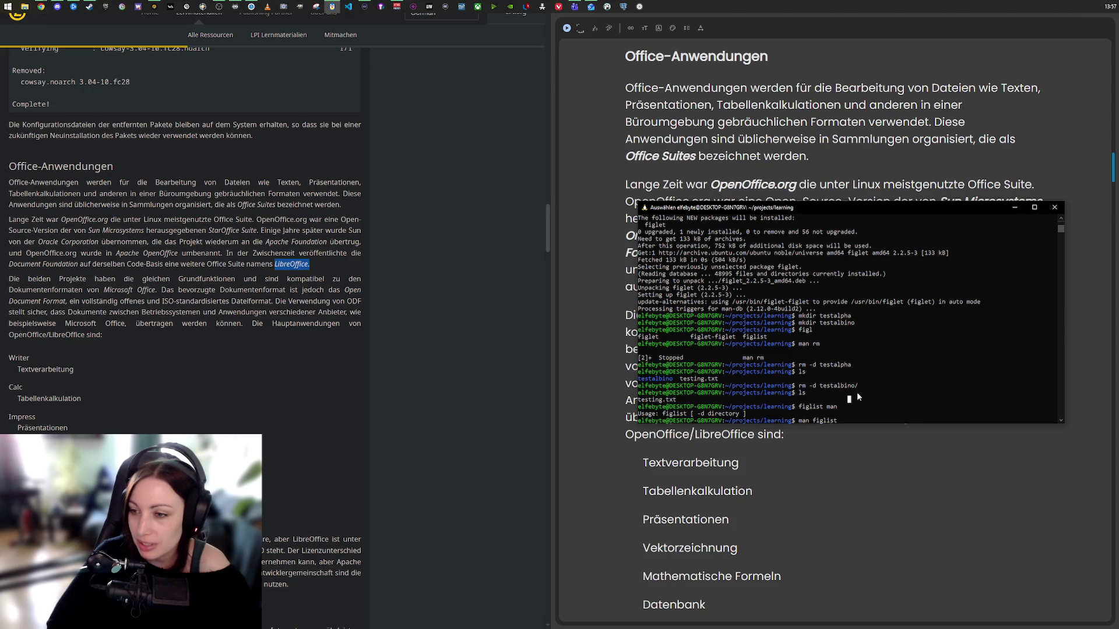
pyautogui.click(152, 367)
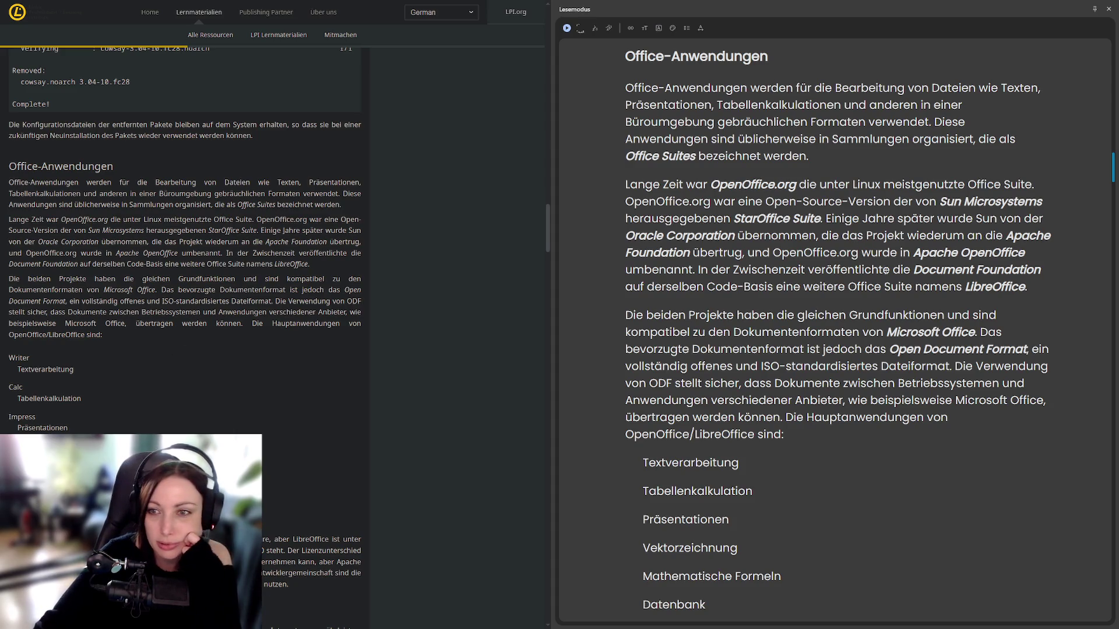
# Step: Mark 'Open Document Format' and the Mathematische Formeln and Datenbank list items
pyautogui.scroll(-1, 669, 318)
pyautogui.scroll(-3, 670, 318)
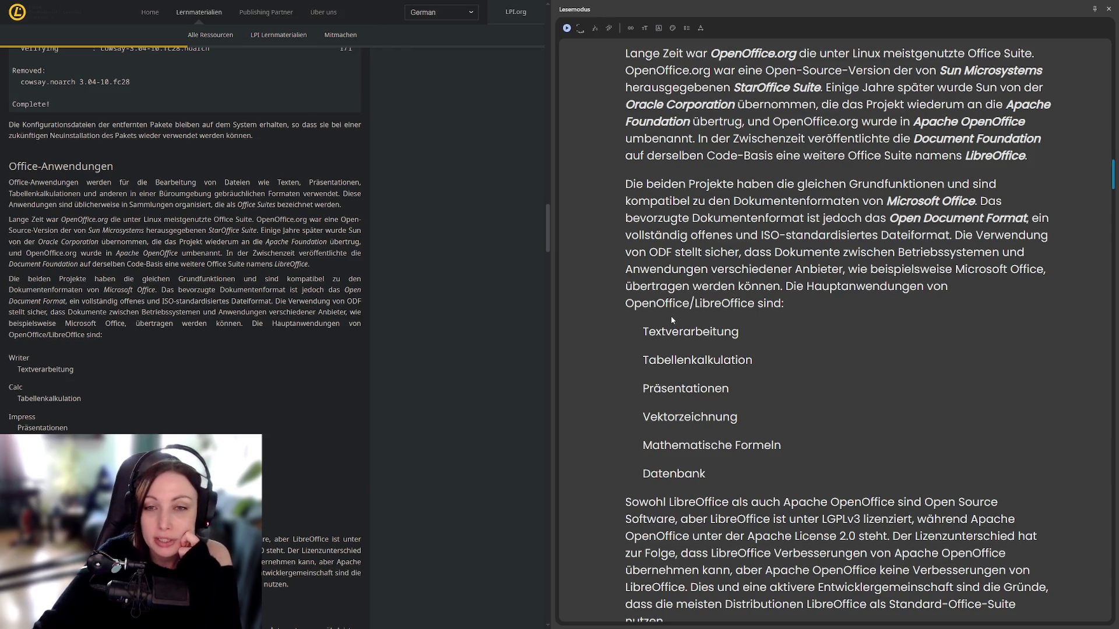
pyautogui.moveTo(889, 219); pyautogui.dragTo(1028, 220)
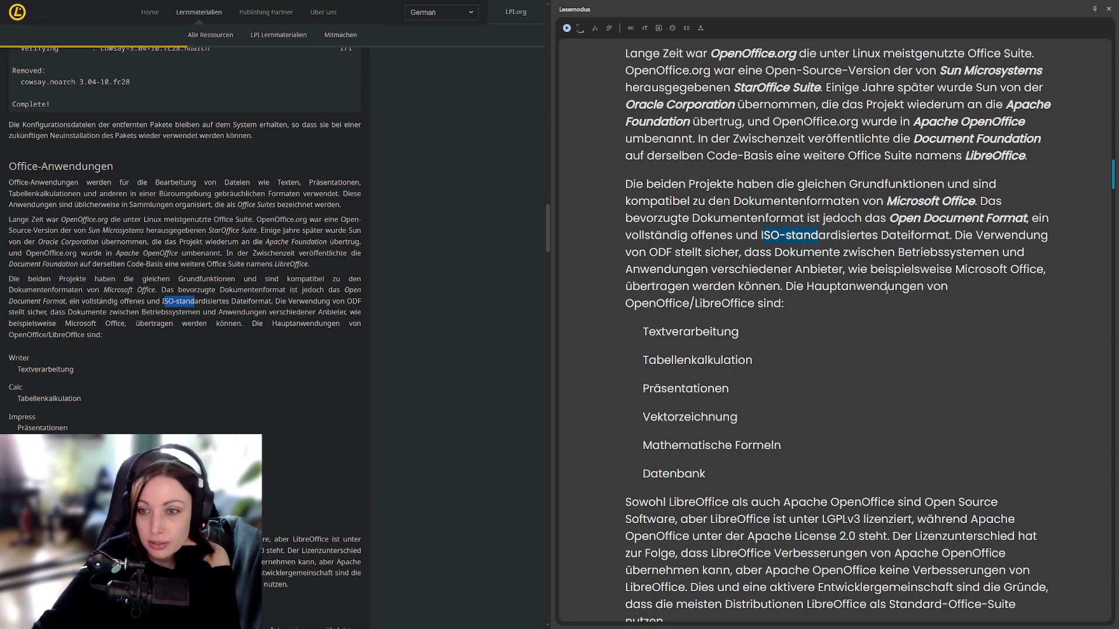
pyautogui.scroll(-3, 750, 317)
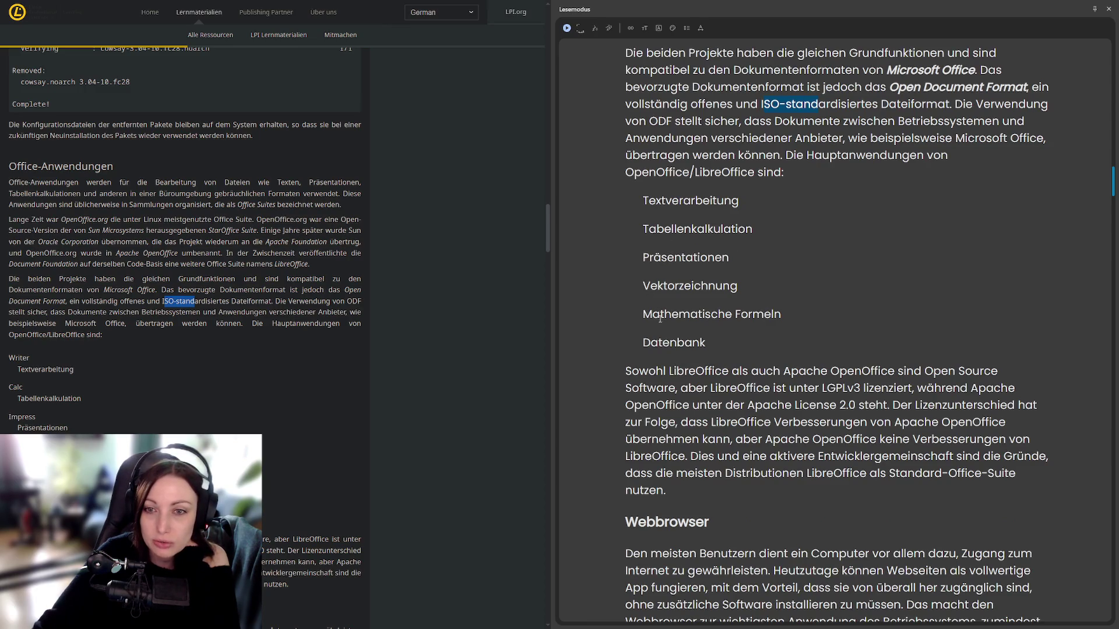
pyautogui.moveTo(652, 318); pyautogui.dragTo(800, 315)
pyautogui.moveTo(640, 345); pyautogui.dragTo(728, 343)
pyautogui.moveTo(642, 200)
pyautogui.mouseDown()
pyautogui.moveTo(734, 317)
pyautogui.moveTo(726, 350)
pyautogui.mouseUp()
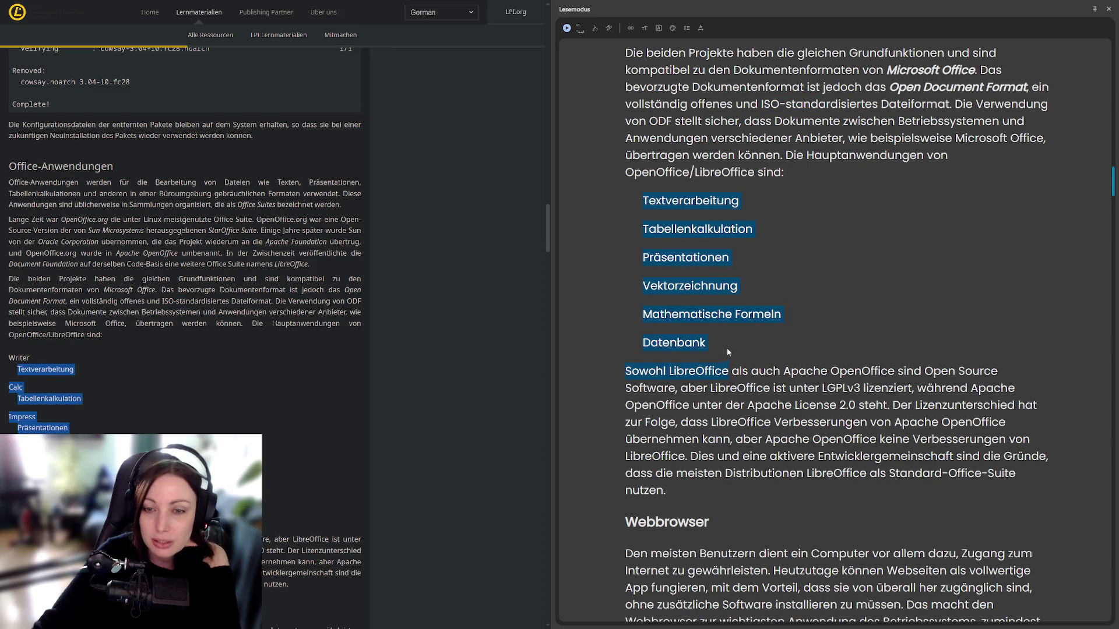
pyautogui.click(729, 342)
pyautogui.scroll(1, 733, 333)
pyautogui.scroll(2, 733, 332)
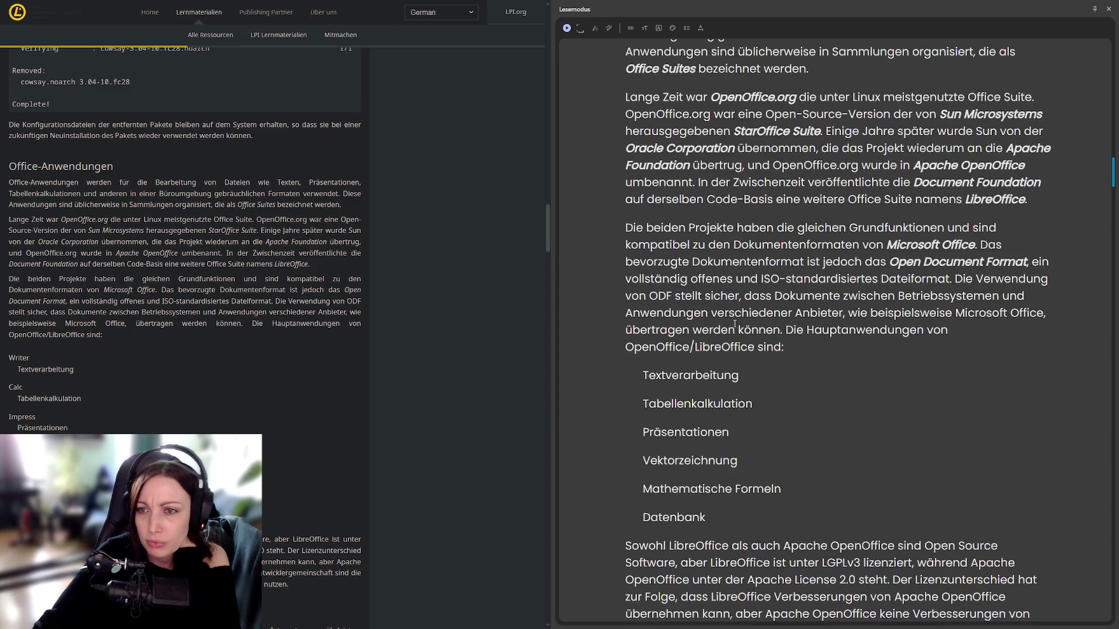
pyautogui.scroll(-2, 734, 324)
# Step: Mark Tabellenkalkulation, Präsentationen, Vektorzeichnung, Mathematische Formeln and Datenbank, then scroll to Webbrowser
pyautogui.moveTo(652, 288)
pyautogui.mouseDown()
pyautogui.moveTo(702, 291)
pyautogui.moveTo(756, 319)
pyautogui.mouseUp()
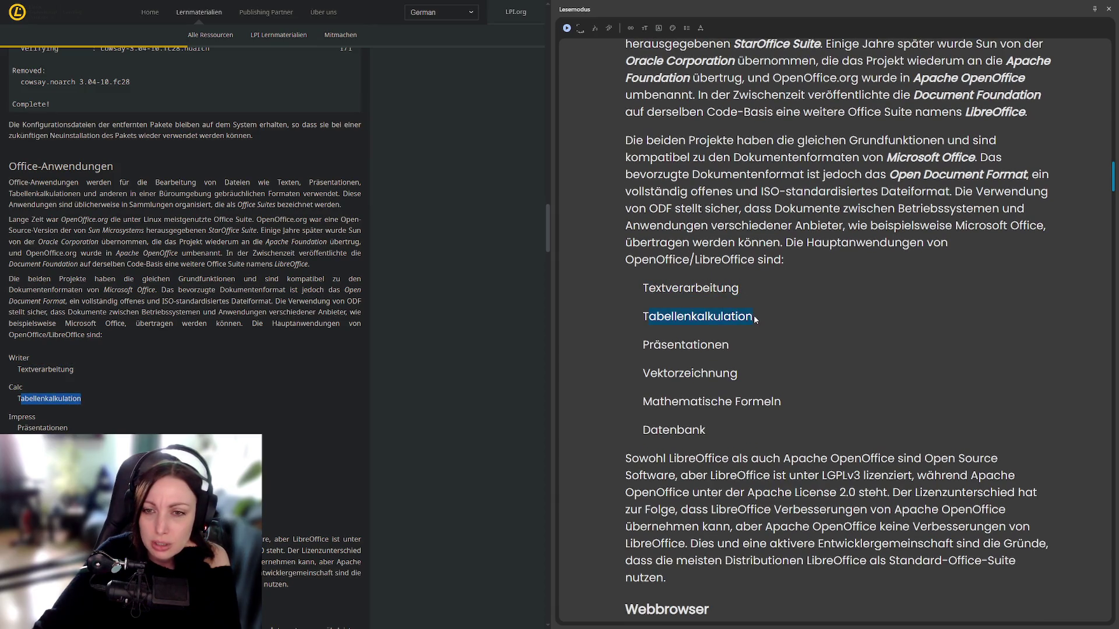
pyautogui.moveTo(642, 345); pyautogui.dragTo(729, 347)
pyautogui.moveTo(644, 373); pyautogui.dragTo(746, 370)
pyautogui.moveTo(645, 403); pyautogui.dragTo(781, 402)
pyautogui.moveTo(641, 431); pyautogui.dragTo(708, 430)
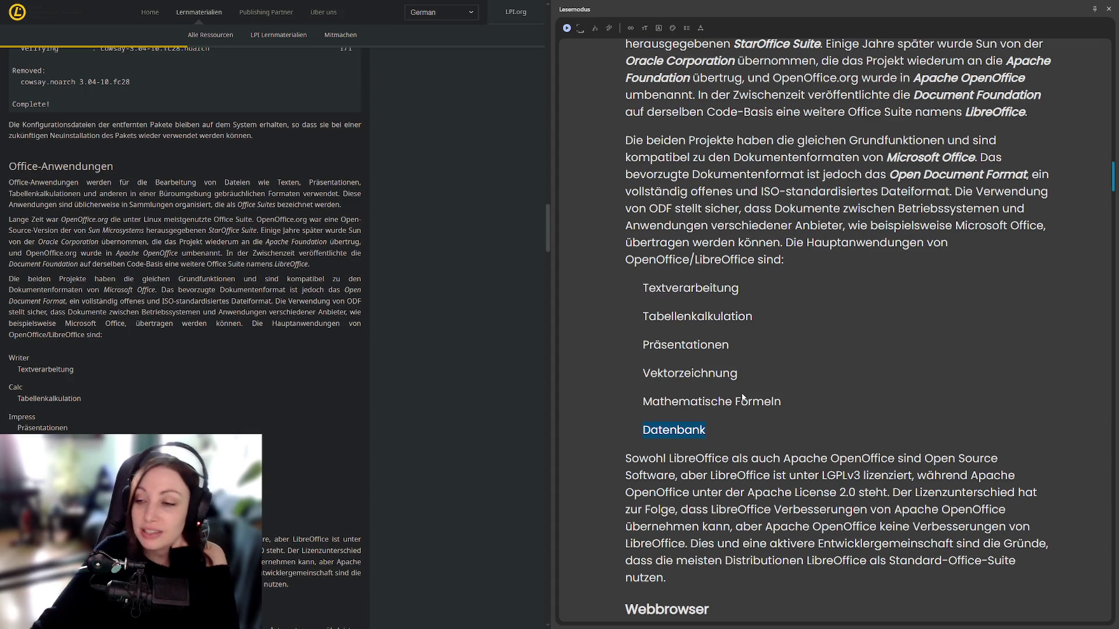
pyautogui.scroll(-3, 717, 397)
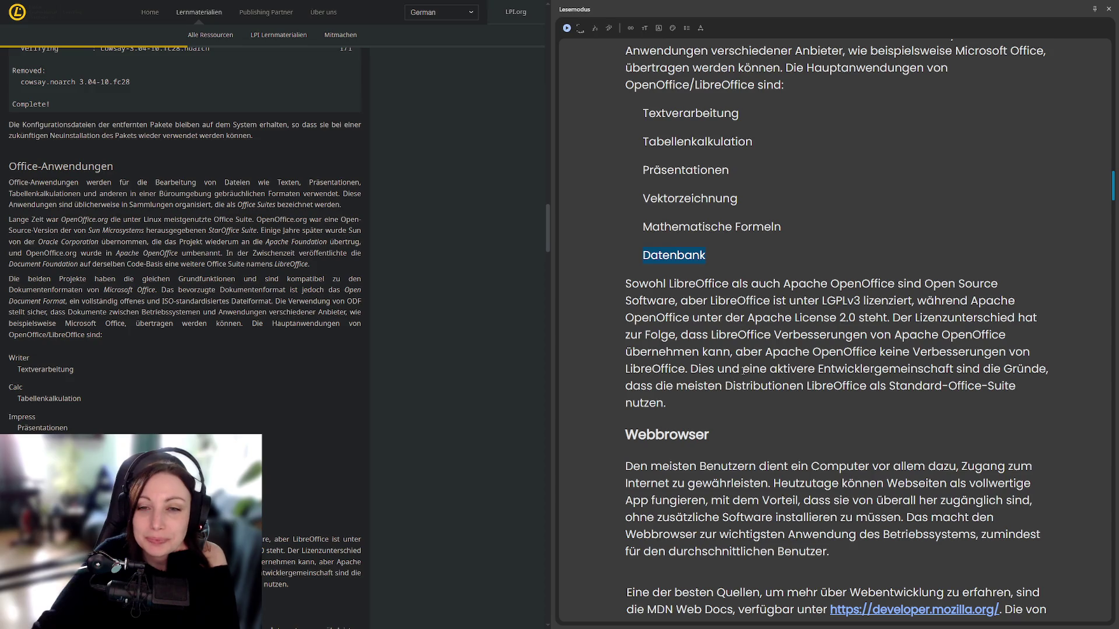
pyautogui.scroll(-3, 175, 379)
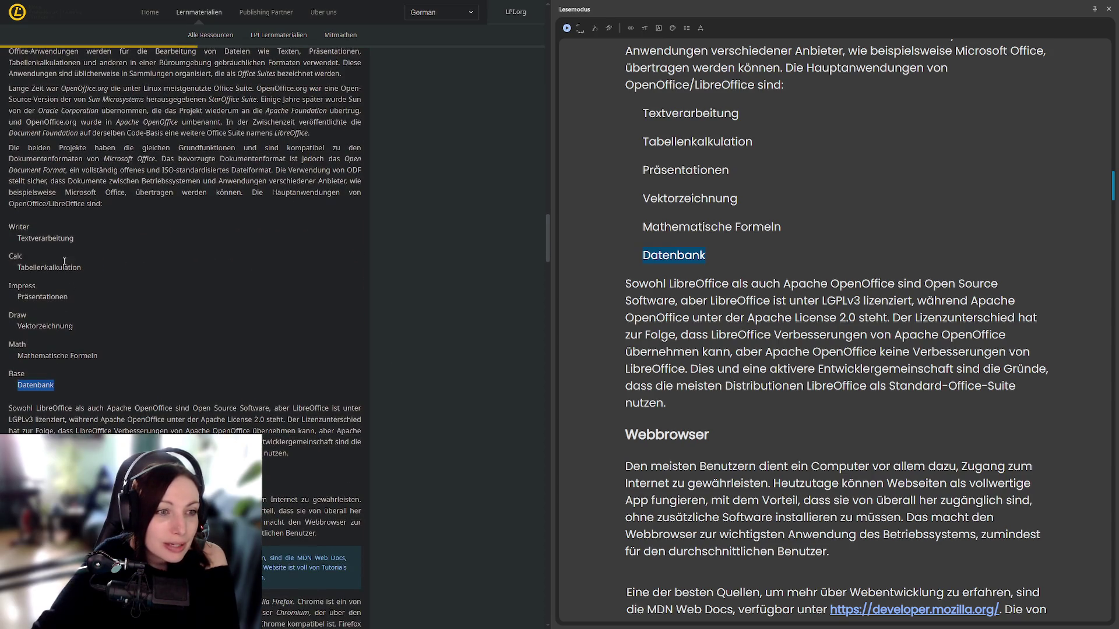
# Step: Clear the highlight, then select 'Writer' and the 'Die beiden Projekte…' paragraph so reader view jumps there
pyautogui.click(22, 256)
pyautogui.moveTo(24, 283); pyautogui.dragTo(24, 285)
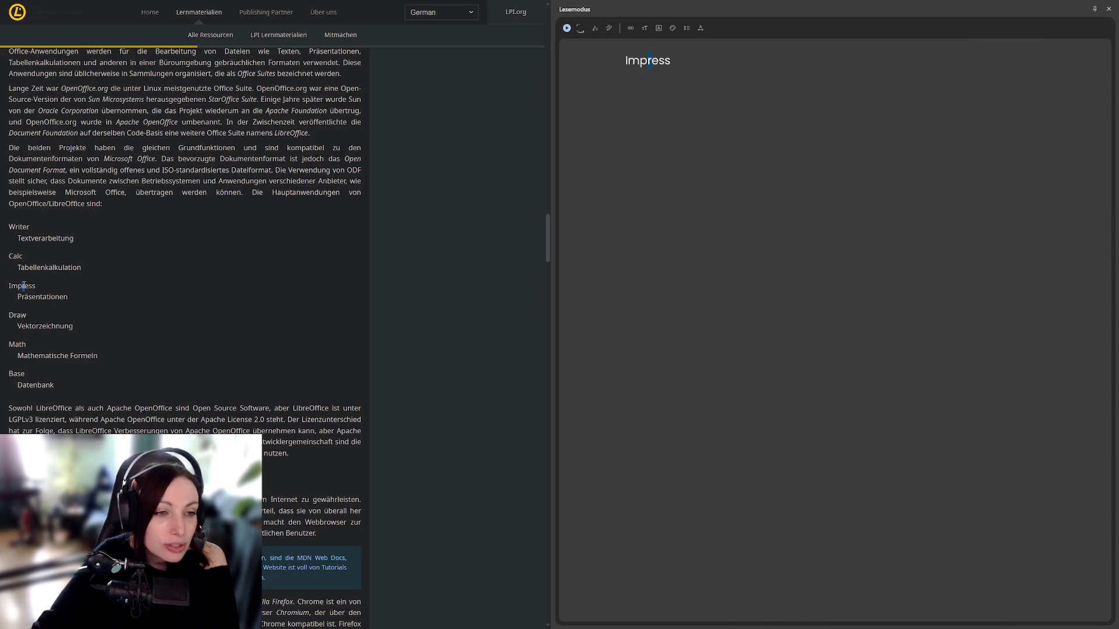
pyautogui.click(21, 313)
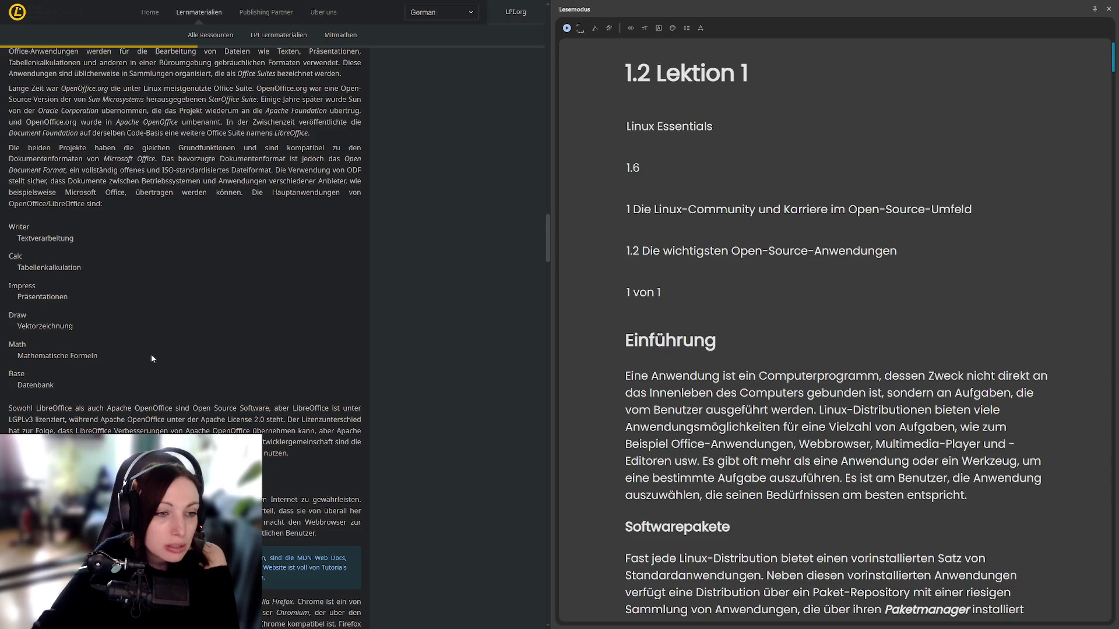
pyautogui.scroll(-4, 148, 359)
pyautogui.scroll(4, 152, 344)
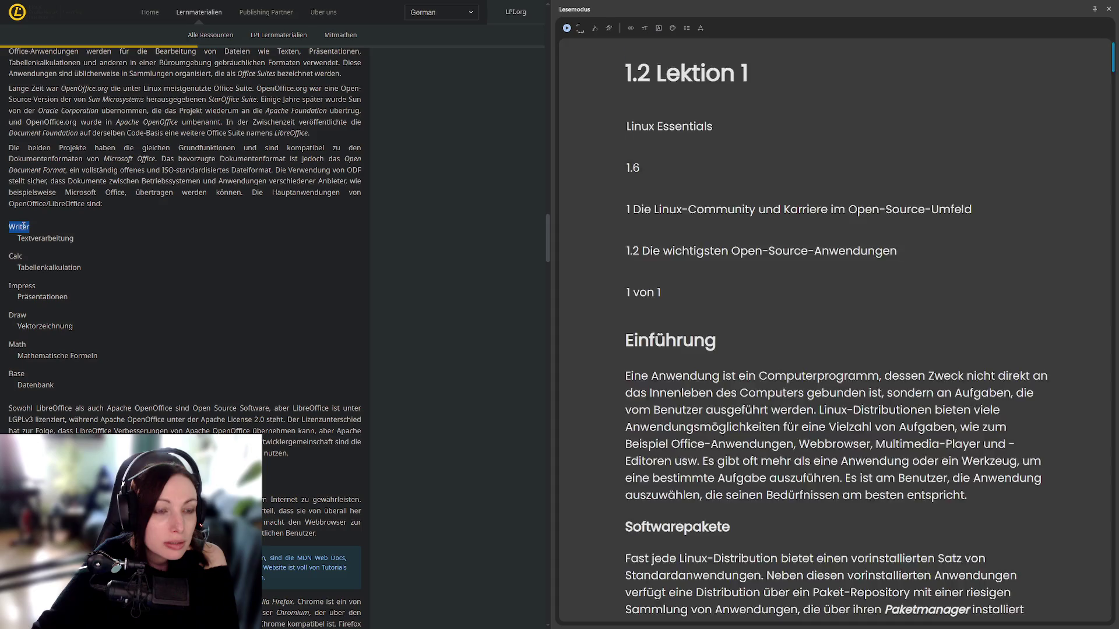
pyautogui.doubleClick(22, 226)
pyautogui.moveTo(14, 146); pyautogui.dragTo(60, 187)
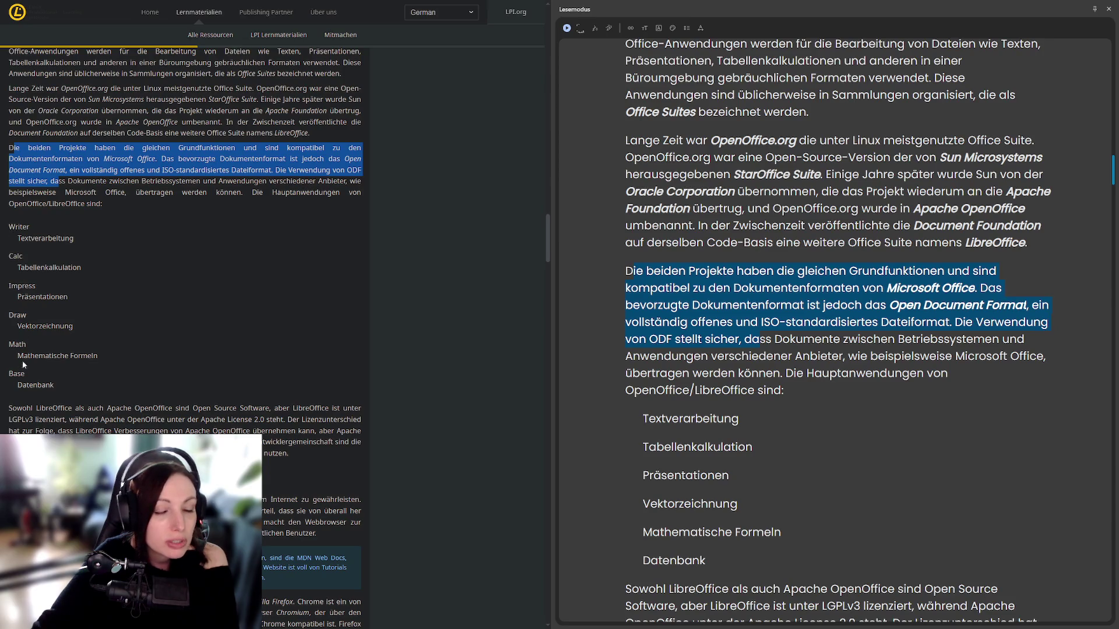
pyautogui.scroll(-2, 110, 351)
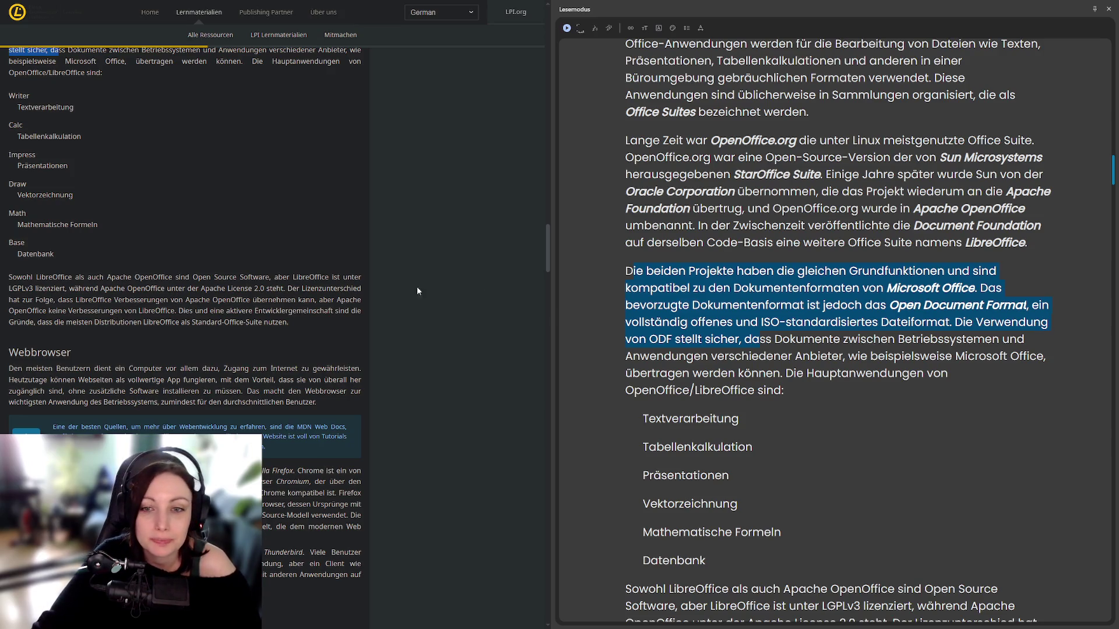
pyautogui.scroll(-4, 819, 338)
pyautogui.scroll(-1, 800, 328)
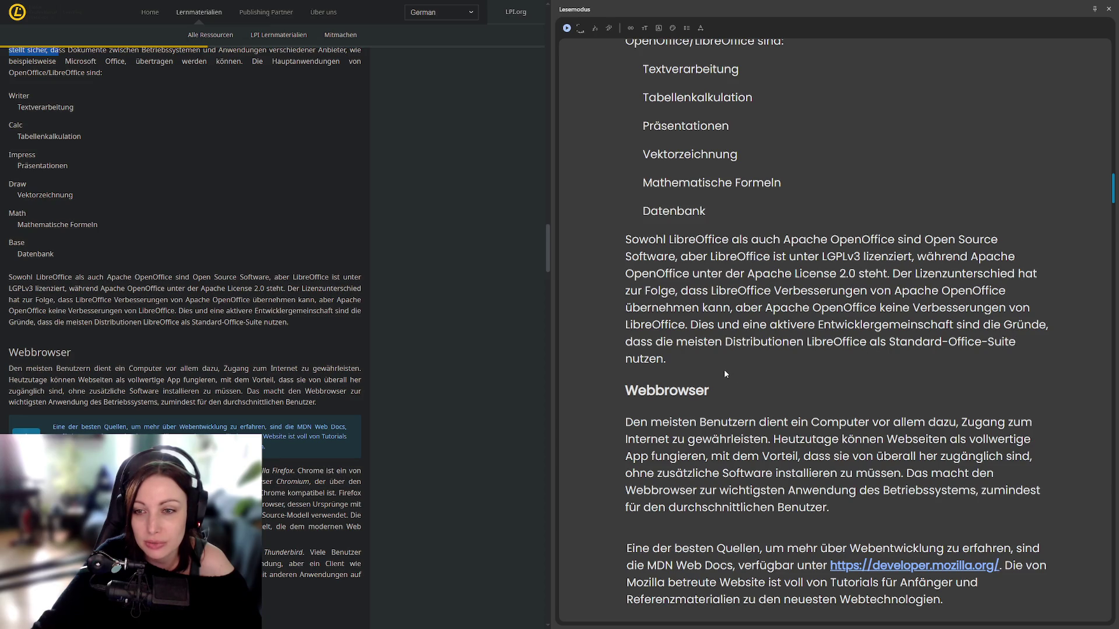
# Step: Scroll down to the Webbrowser section covering Google Chrome, Mozilla Firefox and Thunderbird
pyautogui.scroll(-3, 718, 372)
pyautogui.scroll(-2, 184, 381)
pyautogui.scroll(-2, 185, 382)
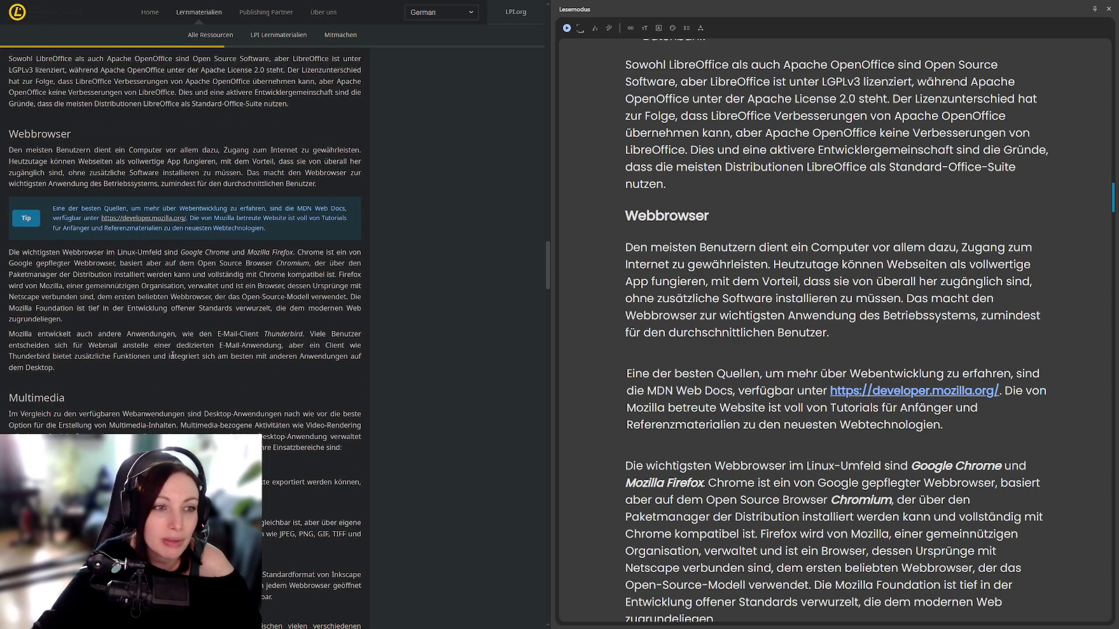
pyautogui.scroll(-2, 742, 309)
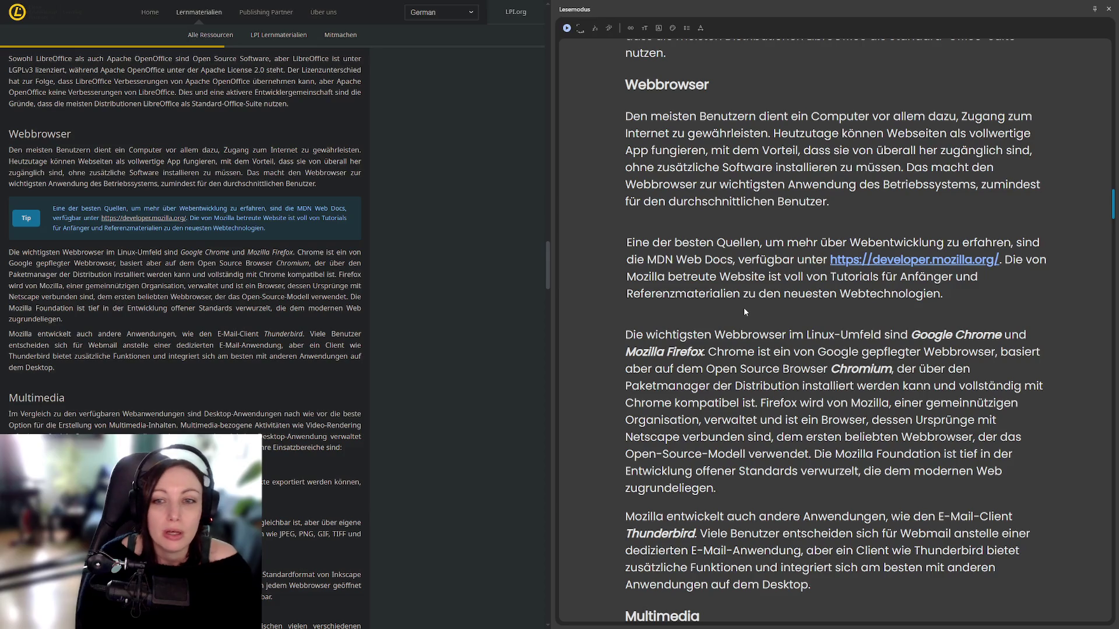
# Step: Scroll both panes to the Multimedia heading with the Blender, GIMP and Inkscape descriptions
pyautogui.scroll(-3, 716, 309)
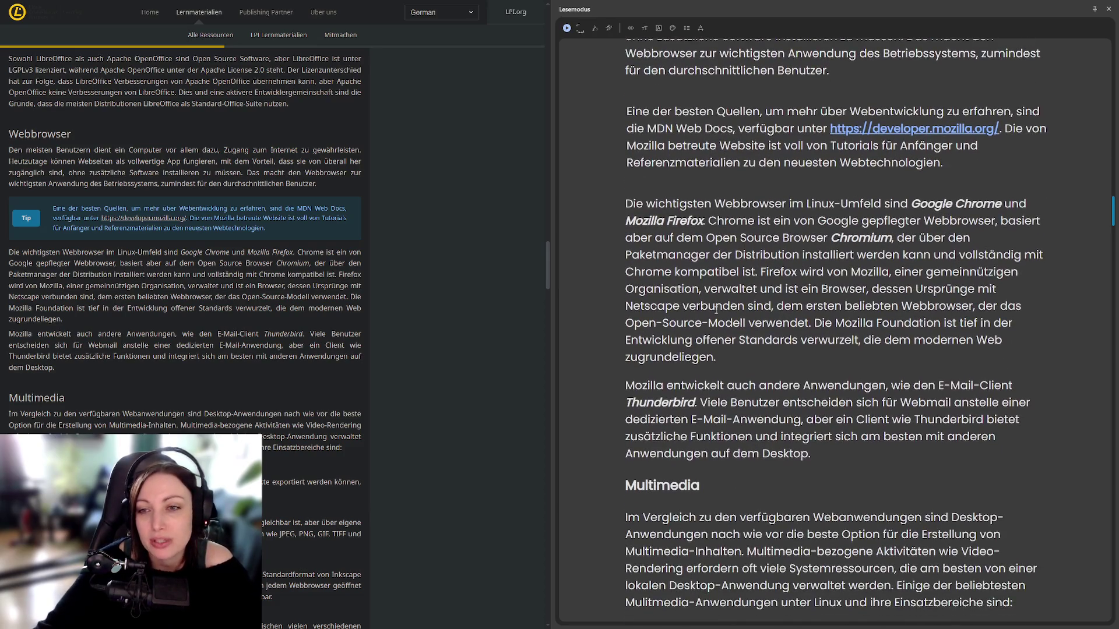
pyautogui.scroll(-1, 716, 307)
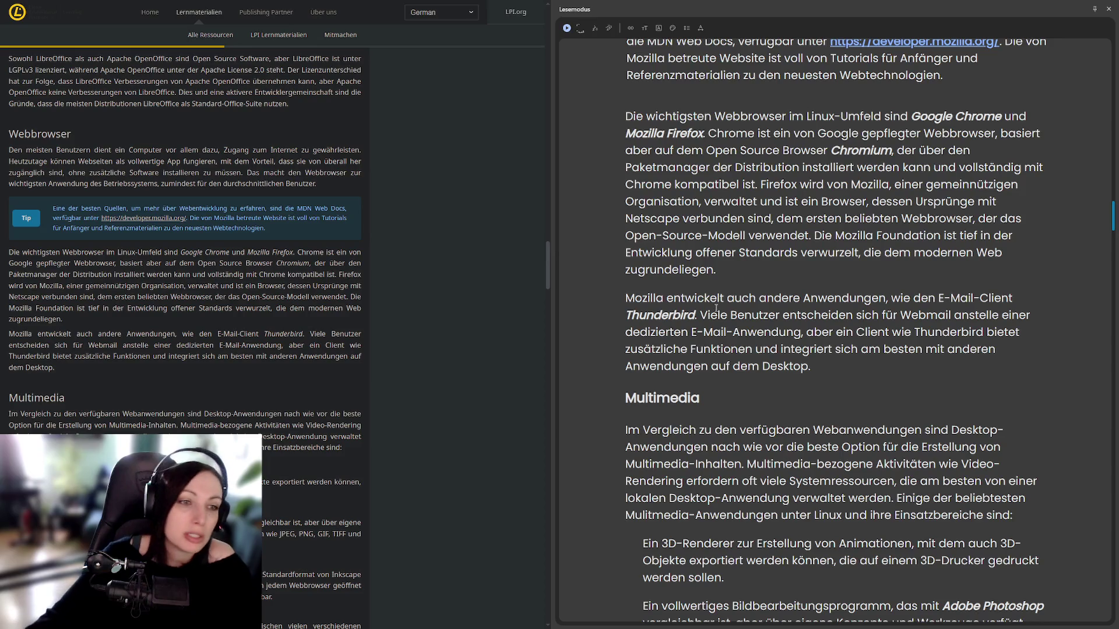
pyautogui.scroll(-3, 717, 324)
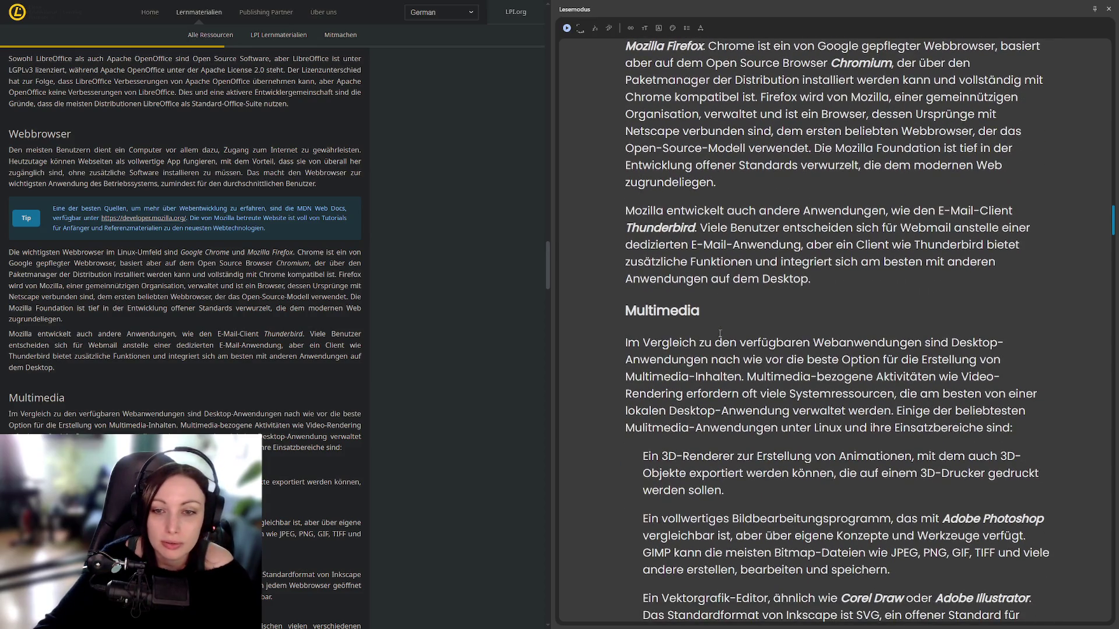
pyautogui.scroll(-2, 719, 333)
pyautogui.scroll(-3, 25, 386)
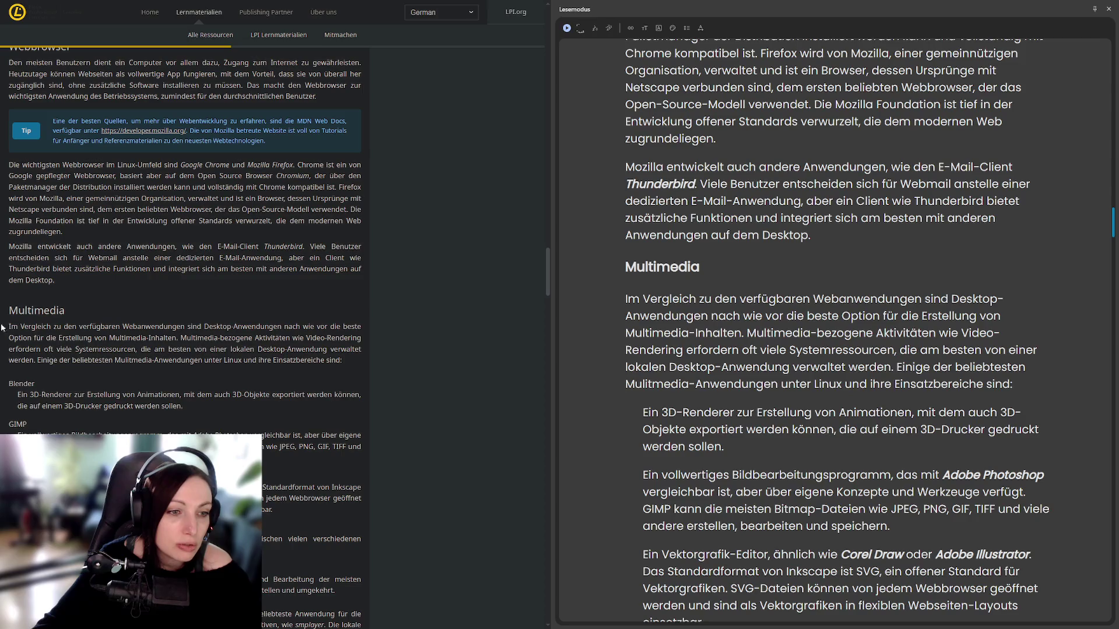
pyautogui.moveTo(4, 308); pyautogui.dragTo(24, 326)
# Step: Scroll the reader pane on to Audacity, ImageMagick and VLC, and highlight the GIMP description
pyautogui.scroll(-2, 245, 364)
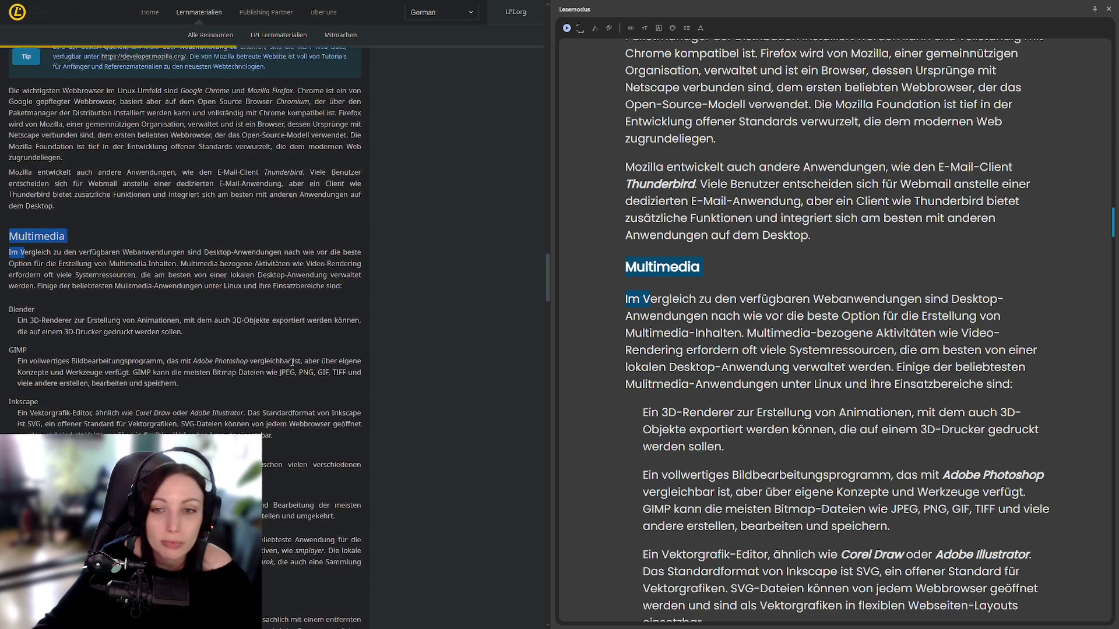
pyautogui.scroll(-3, 653, 335)
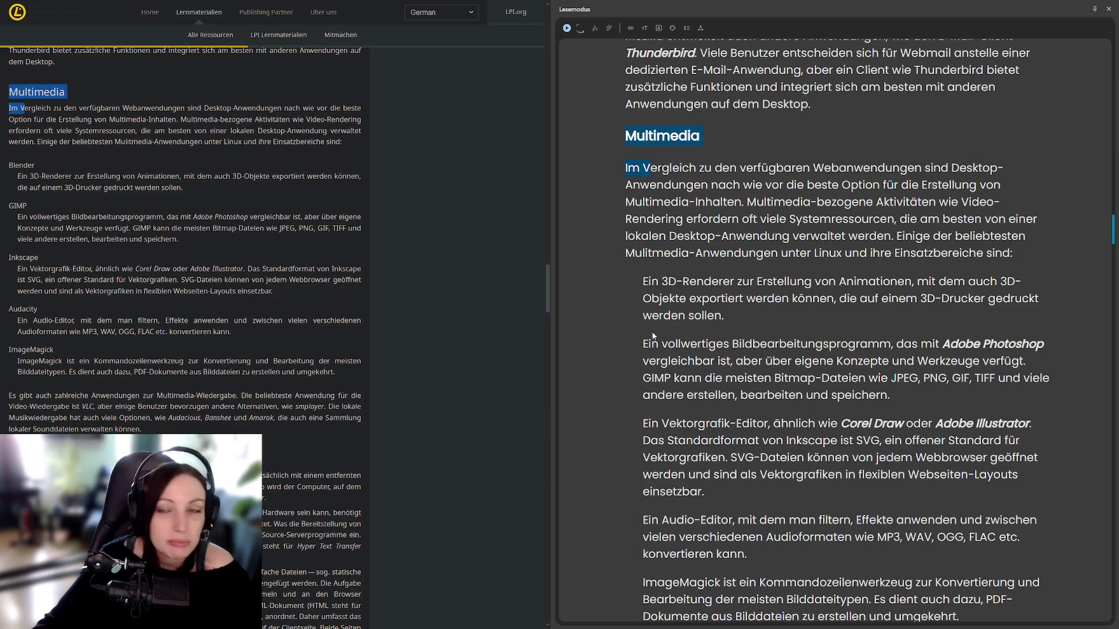
pyautogui.scroll(-2, 653, 335)
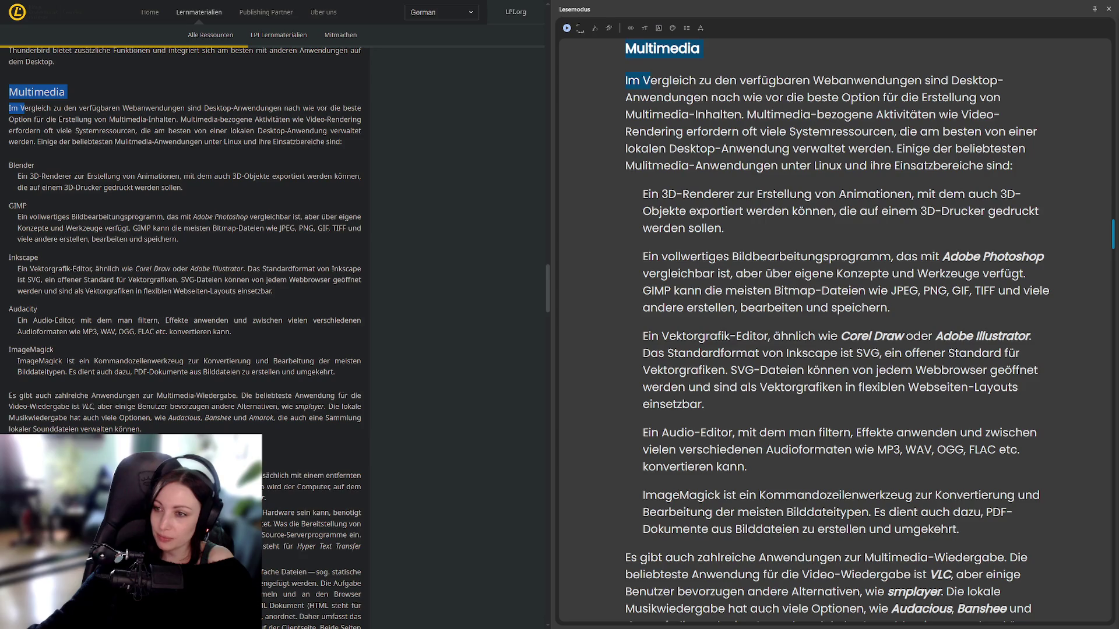
pyautogui.moveTo(643, 256)
pyautogui.mouseDown()
pyautogui.moveTo(728, 257)
pyautogui.moveTo(883, 292)
pyautogui.moveTo(904, 306)
pyautogui.mouseUp()
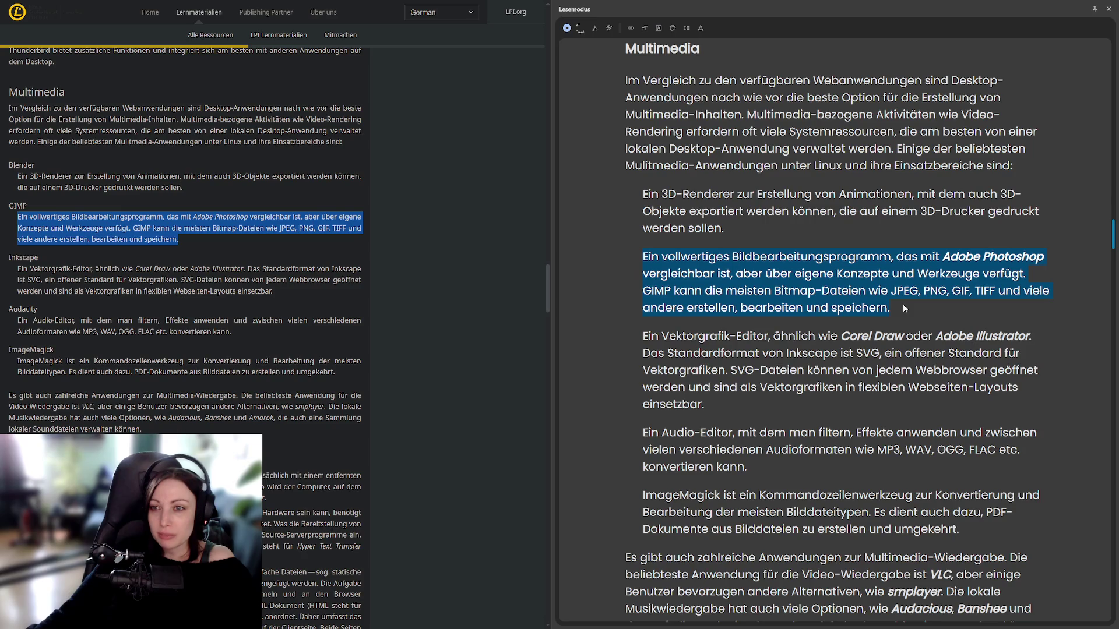
# Step: Mark and unmark the GIMP paragraph, scroll toward Server-Programme, then start a new browser window
pyautogui.click(768, 286)
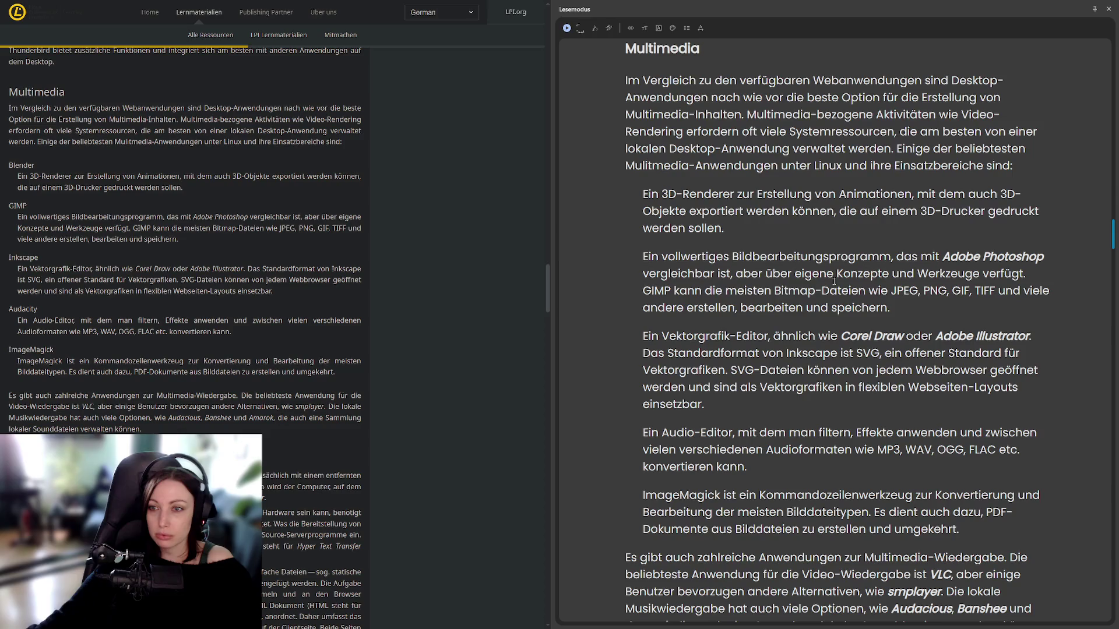
pyautogui.moveTo(735, 274); pyautogui.dragTo(825, 275)
pyautogui.tripleClick(817, 275)
pyautogui.click(759, 291)
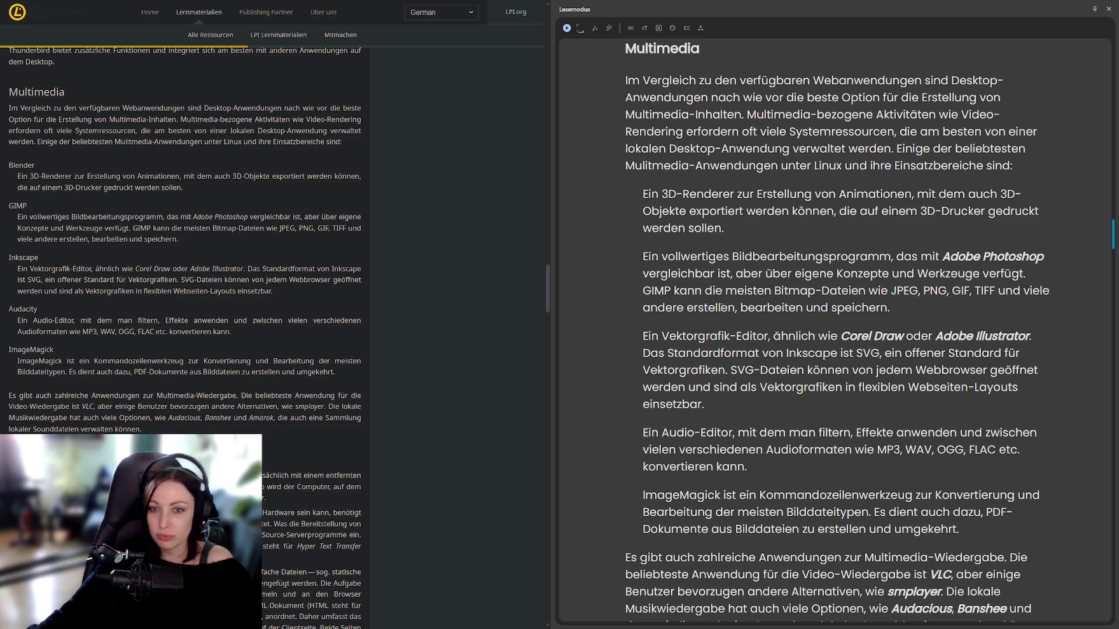
pyautogui.scroll(-3, 912, 315)
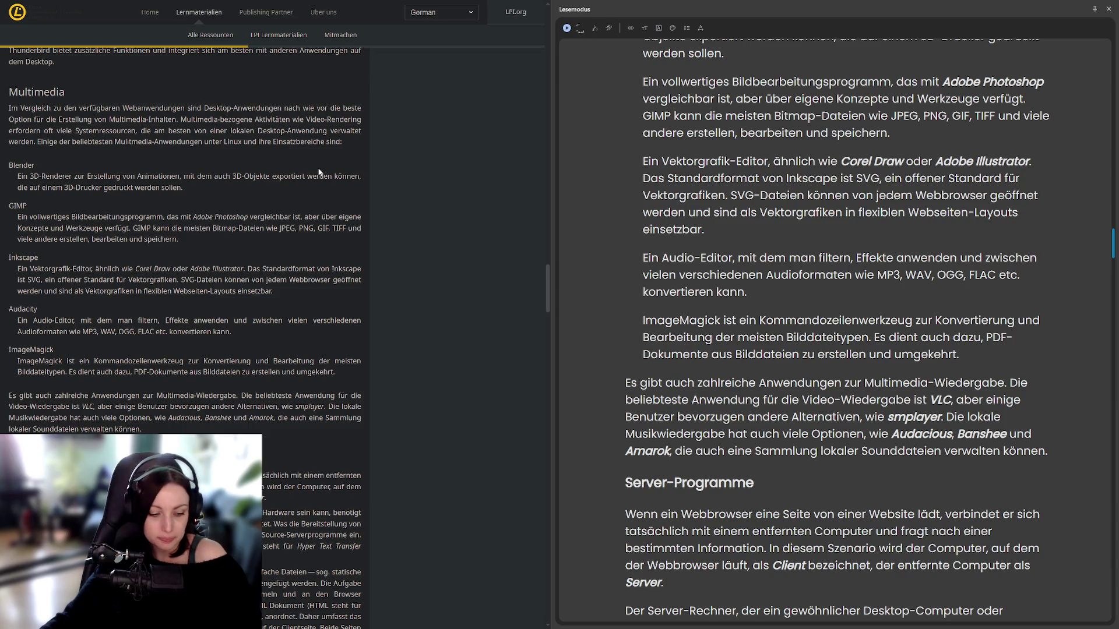
pyautogui.hotkey('ctrl', 'n')
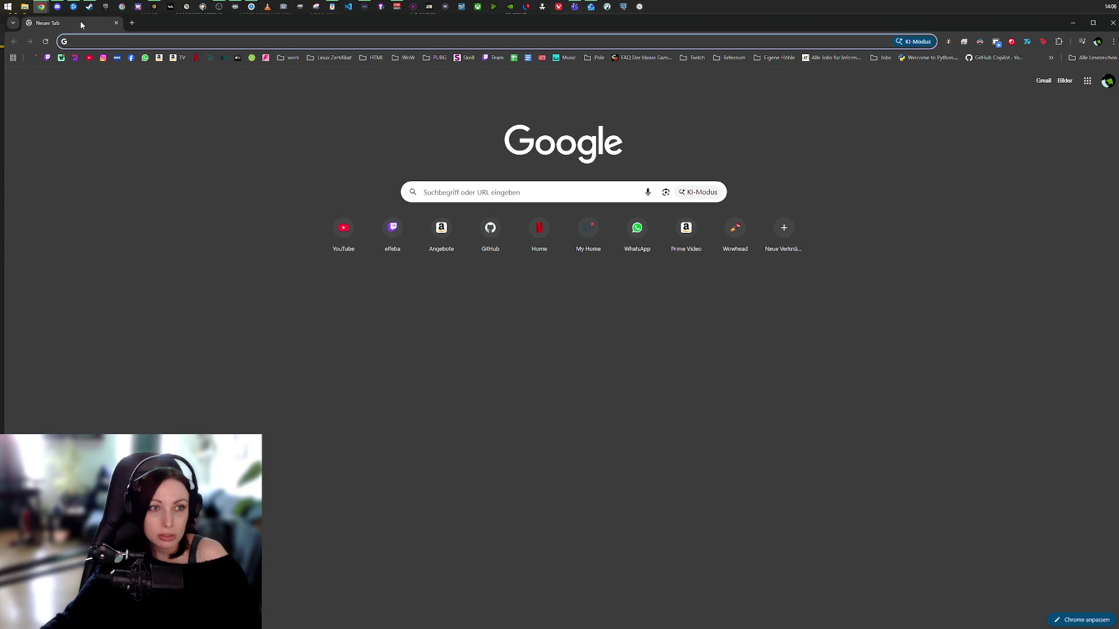
# Step: Search Google images for 'vektor g' and open the prinux article on vector graphics
pyautogui.write('vektor')
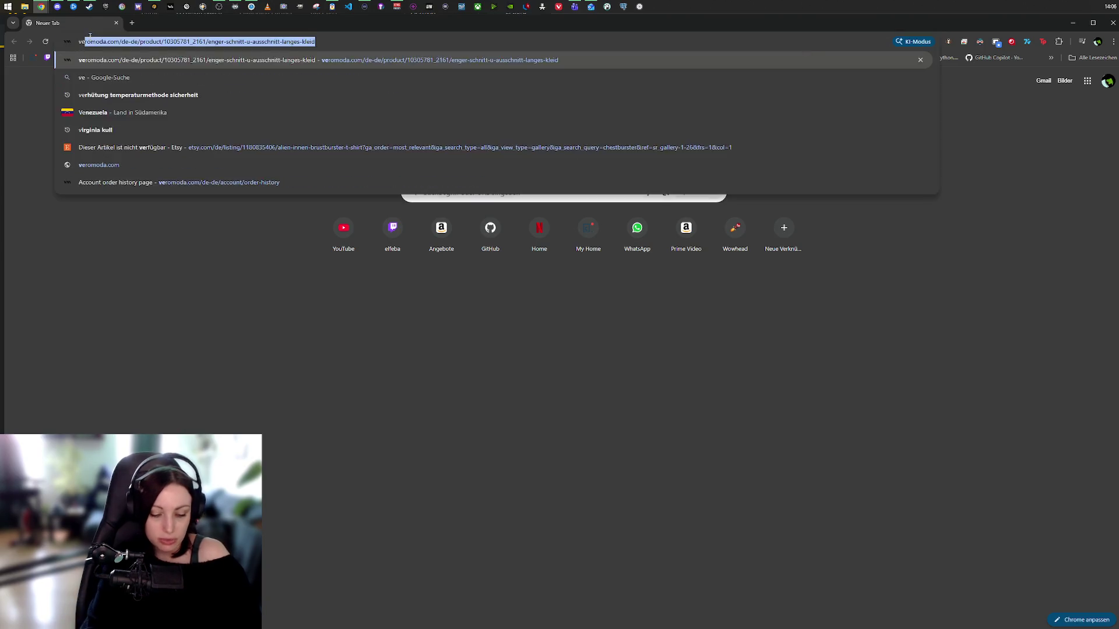
pyautogui.write(' grafik')
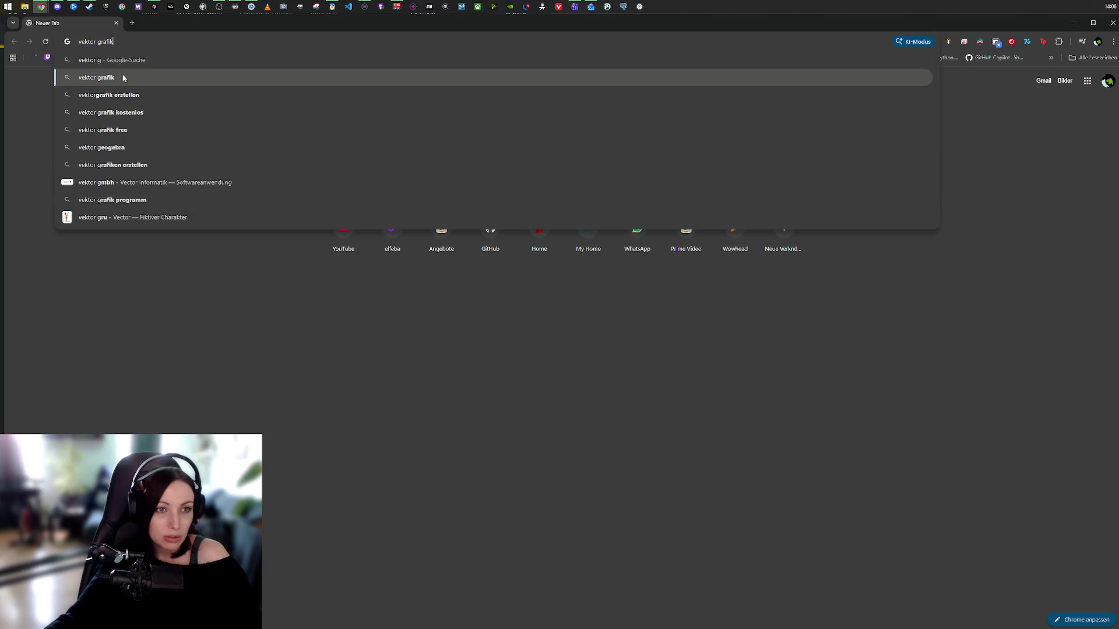
pyautogui.click(125, 78)
pyautogui.click(153, 114)
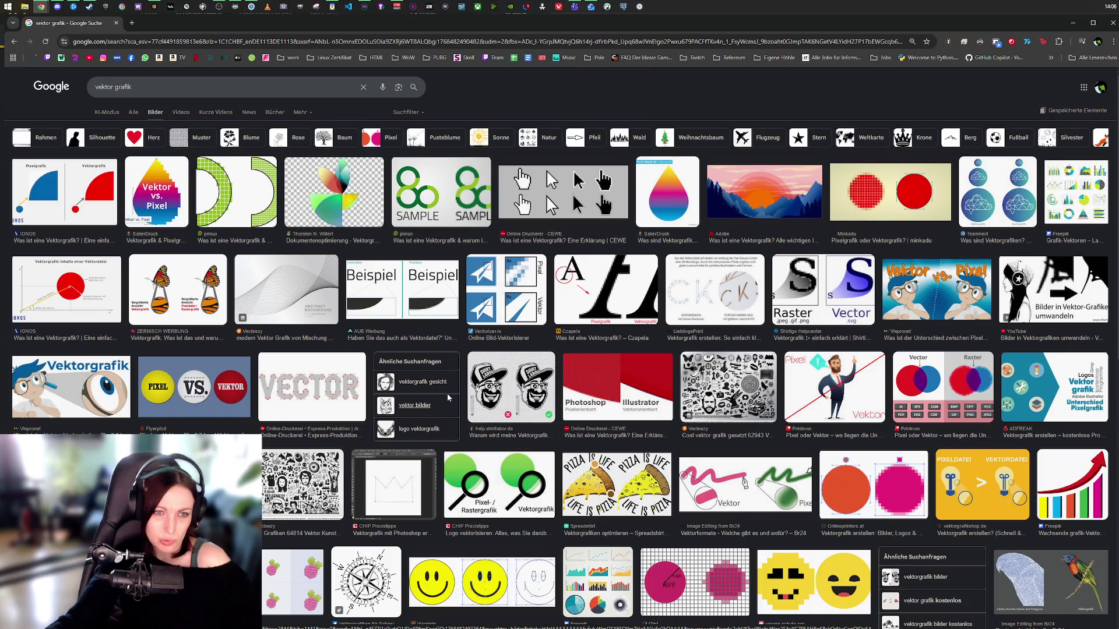
pyautogui.click(227, 243)
# Step: Dismiss the cookie dialog, read through the prinux article, close it and return to the LPI lesson
pyautogui.scroll(-3, 299, 295)
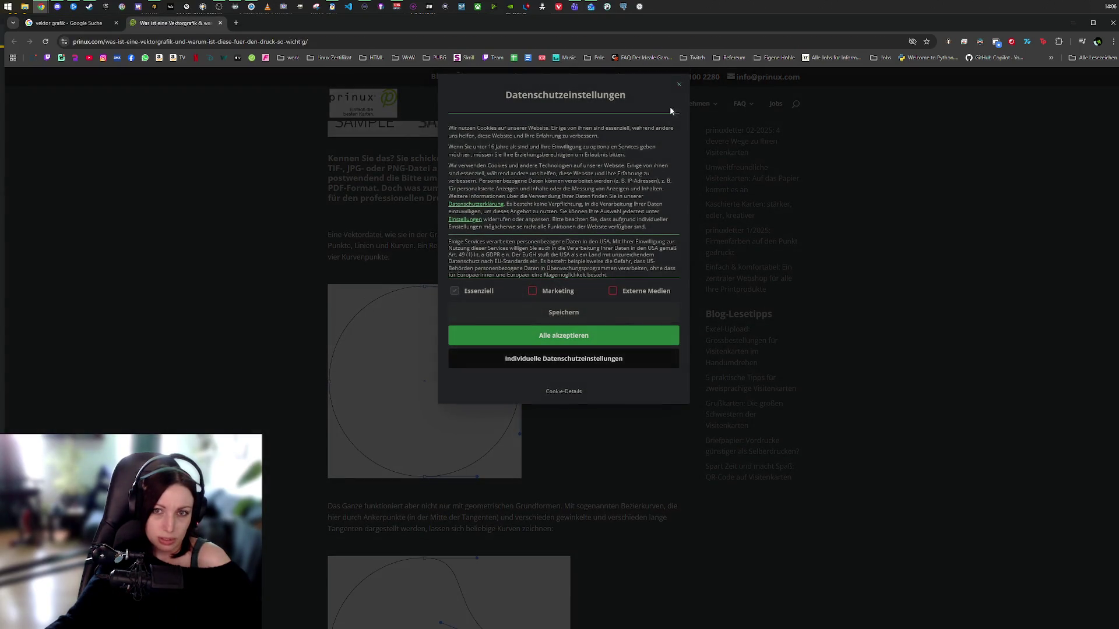
pyautogui.click(678, 84)
pyautogui.scroll(-3, 437, 324)
pyautogui.scroll(-6, 437, 325)
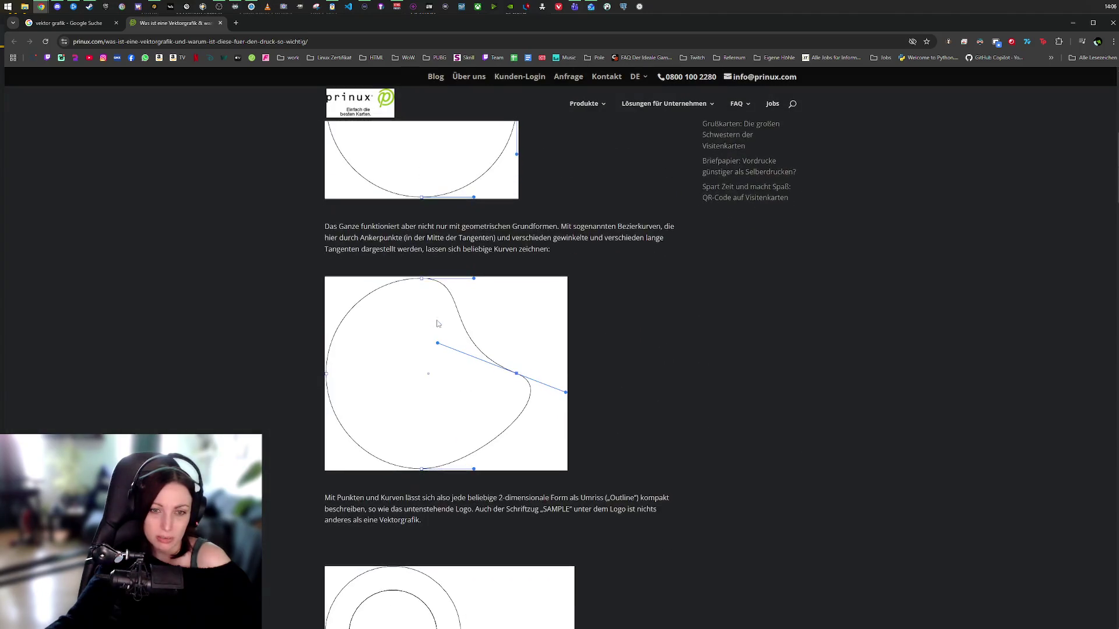
pyautogui.scroll(-6, 437, 318)
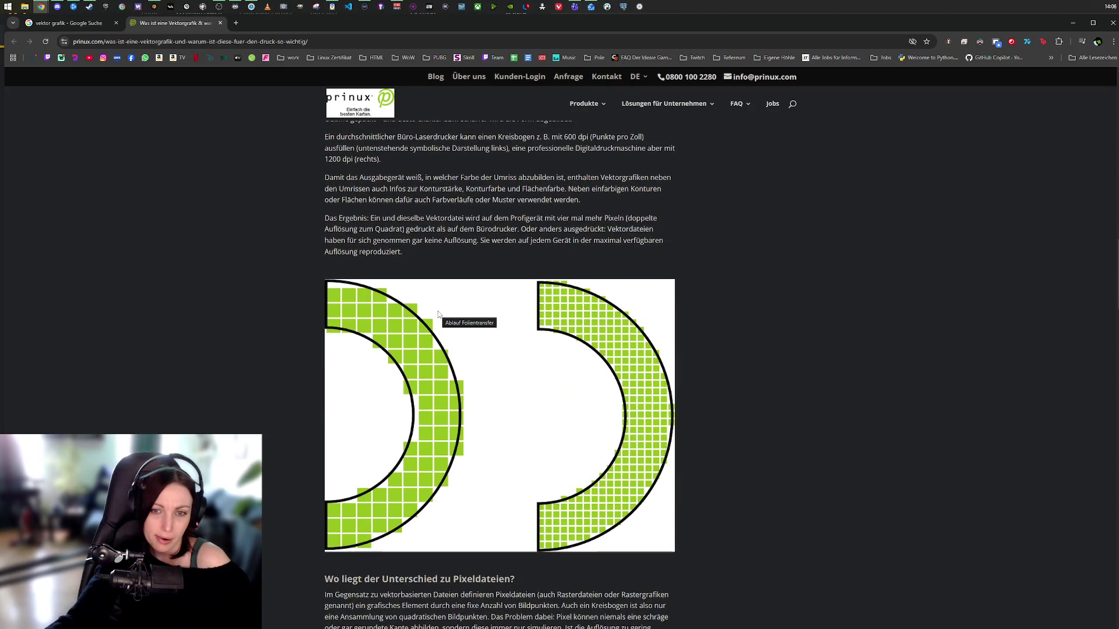
pyautogui.scroll(-5, 438, 315)
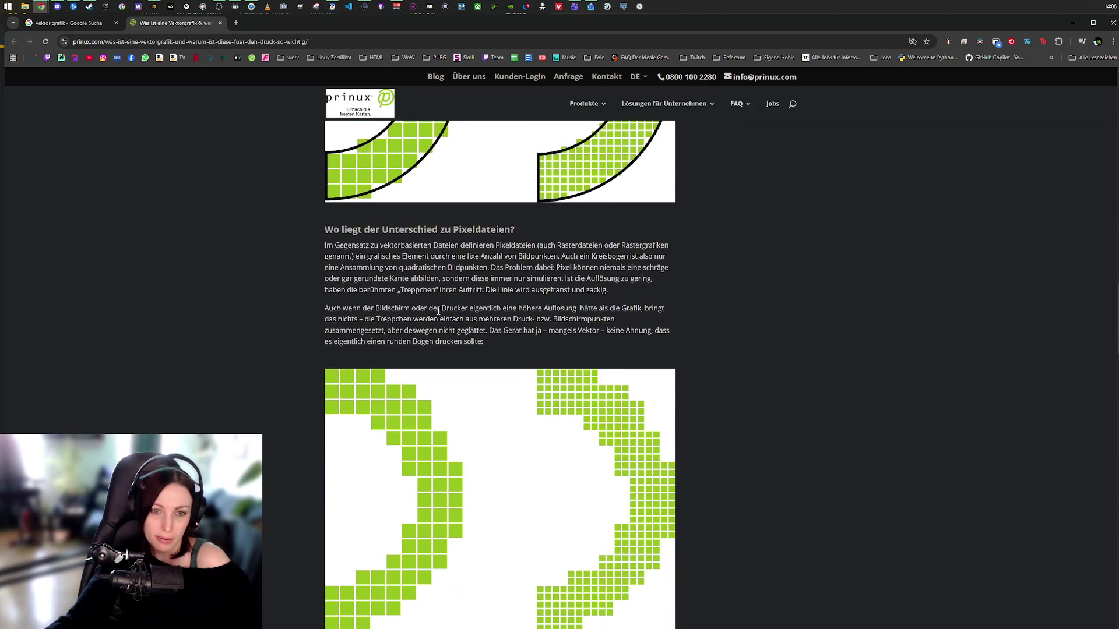
pyautogui.scroll(-7, 438, 311)
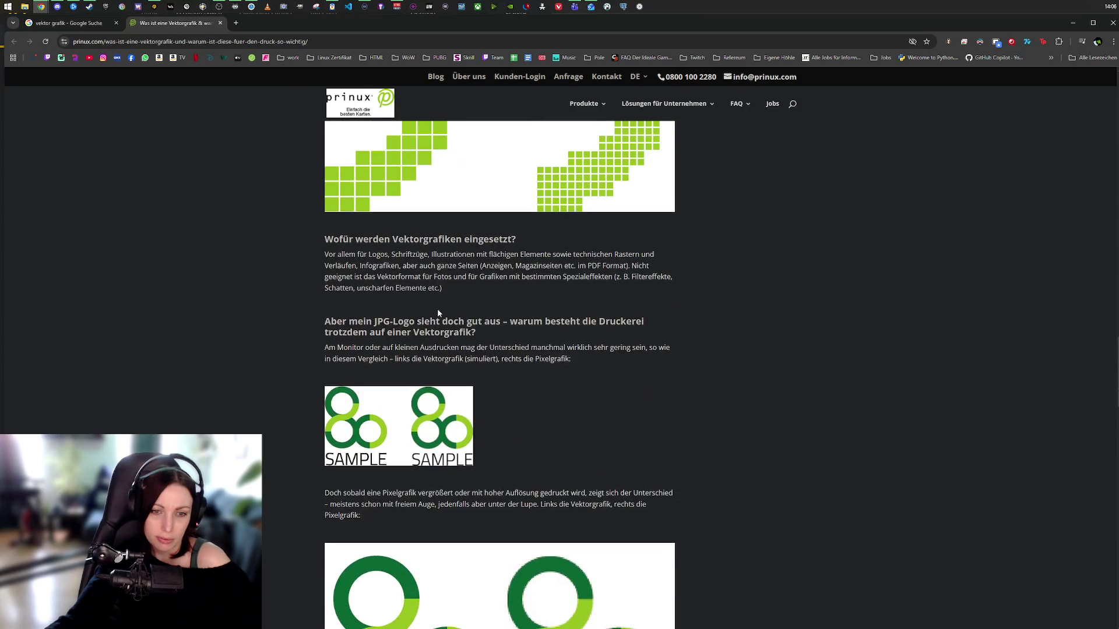
pyautogui.scroll(-8, 439, 313)
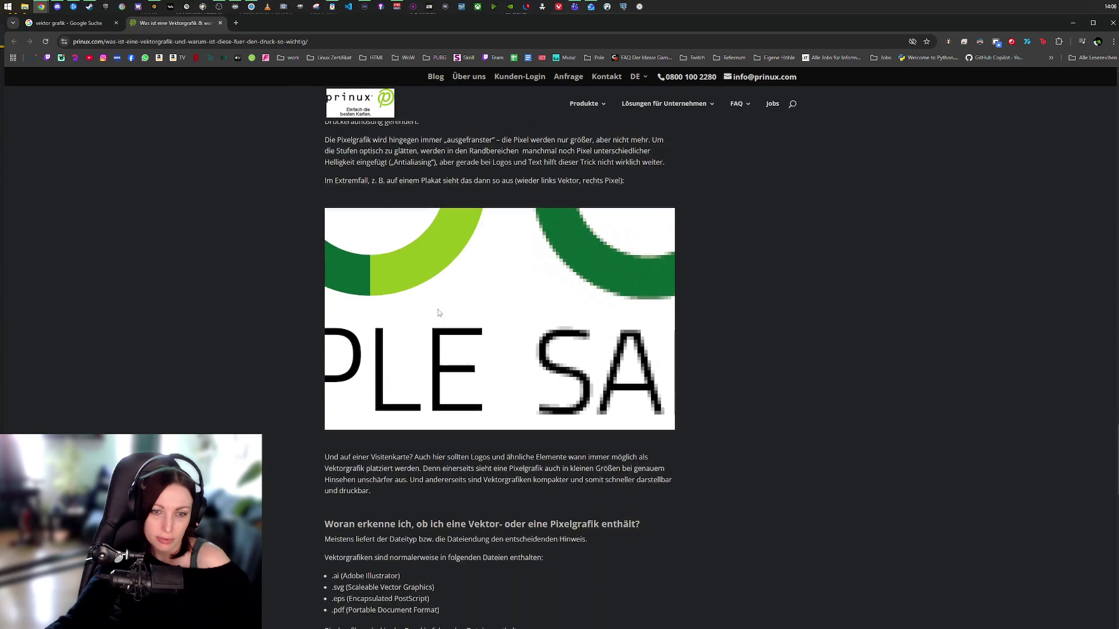
pyautogui.scroll(-5, 439, 313)
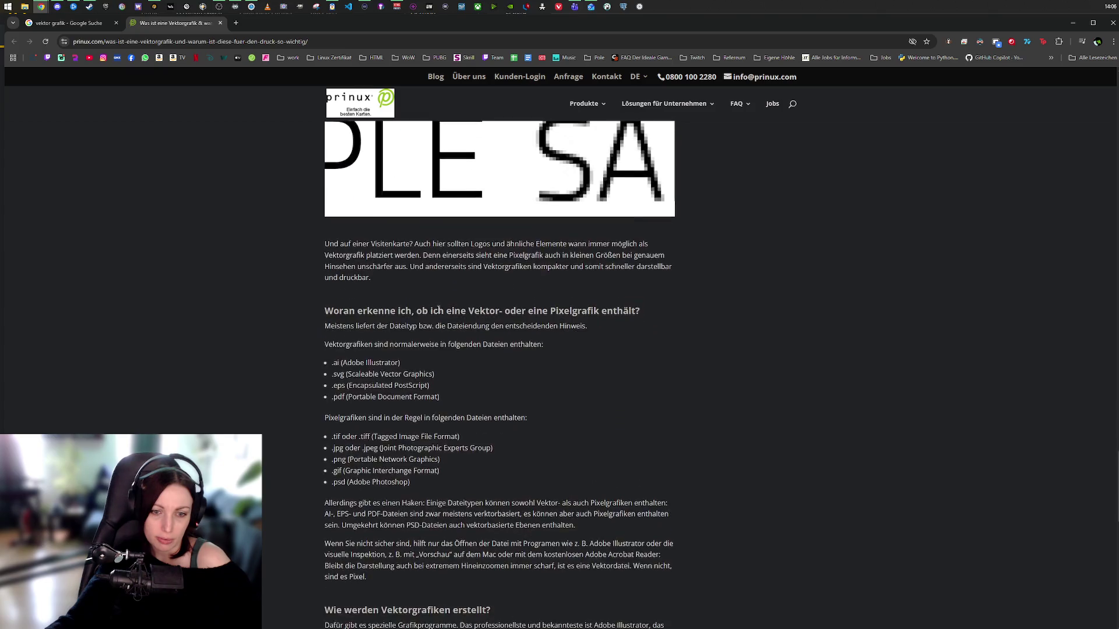
pyautogui.click(220, 23)
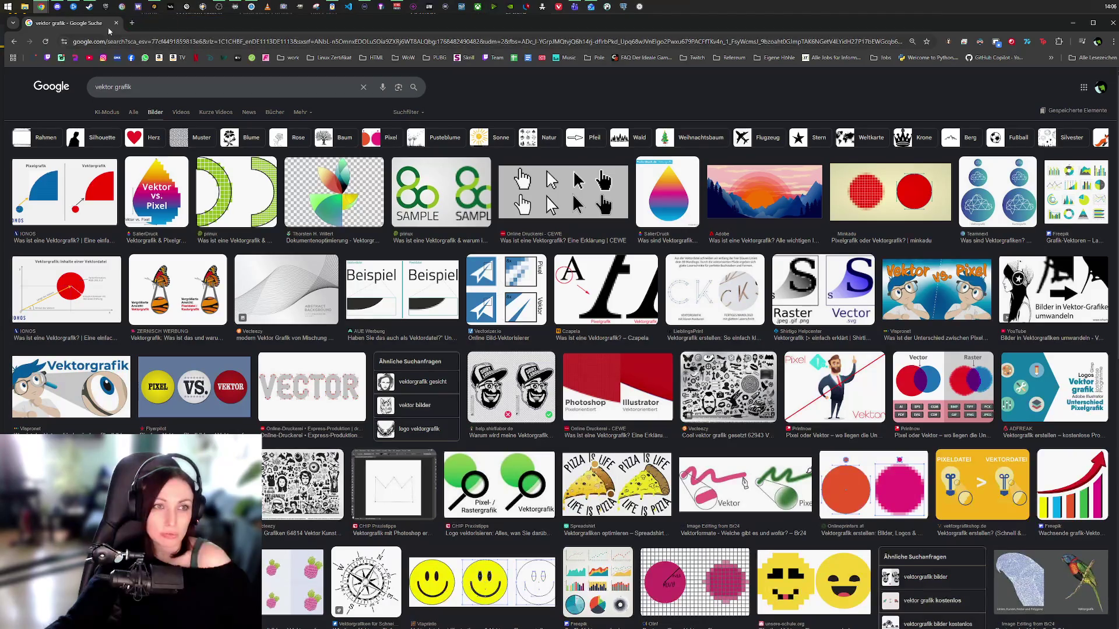
pyautogui.hotkey('alt', 'Tab')
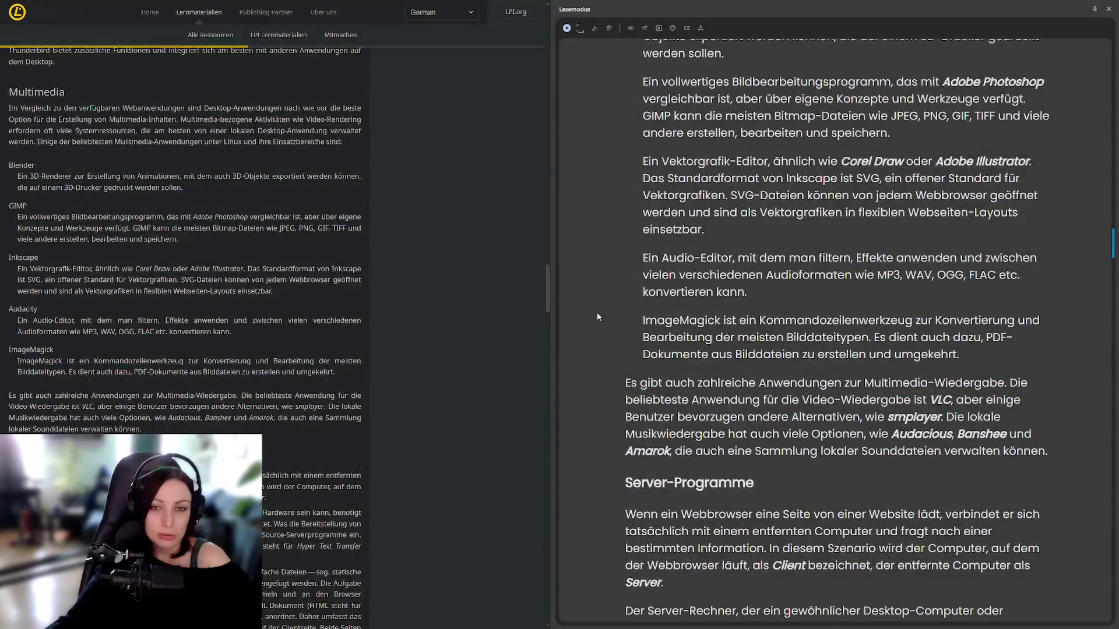
pyautogui.scroll(-2, 102, 272)
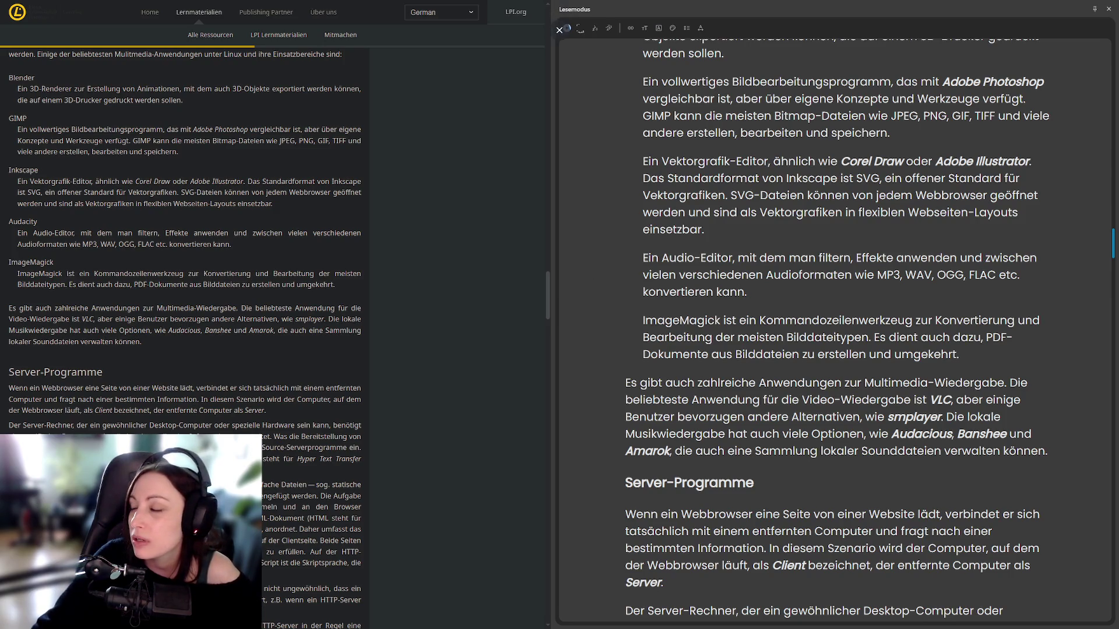
# Step: Bring up MediaHuman YouTube to MP3, check the finished Total Eclipse of the Heart download, and minimise it
pyautogui.click(566, 28)
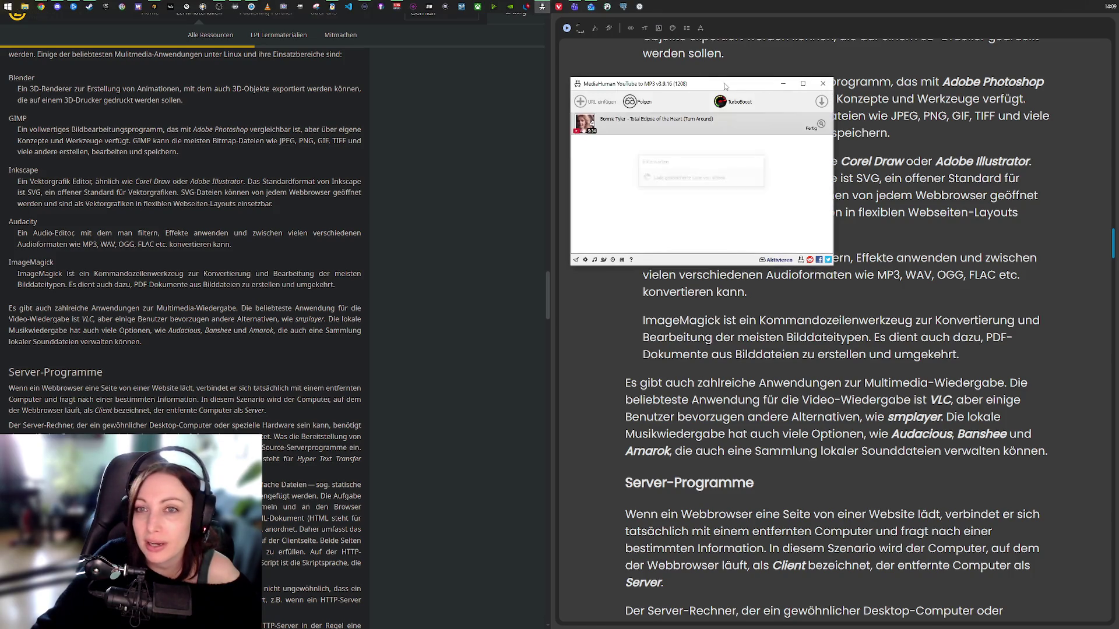
pyautogui.moveTo(722, 86)
pyautogui.mouseDown()
pyautogui.moveTo(670, 105)
pyautogui.moveTo(687, 114)
pyautogui.mouseUp()
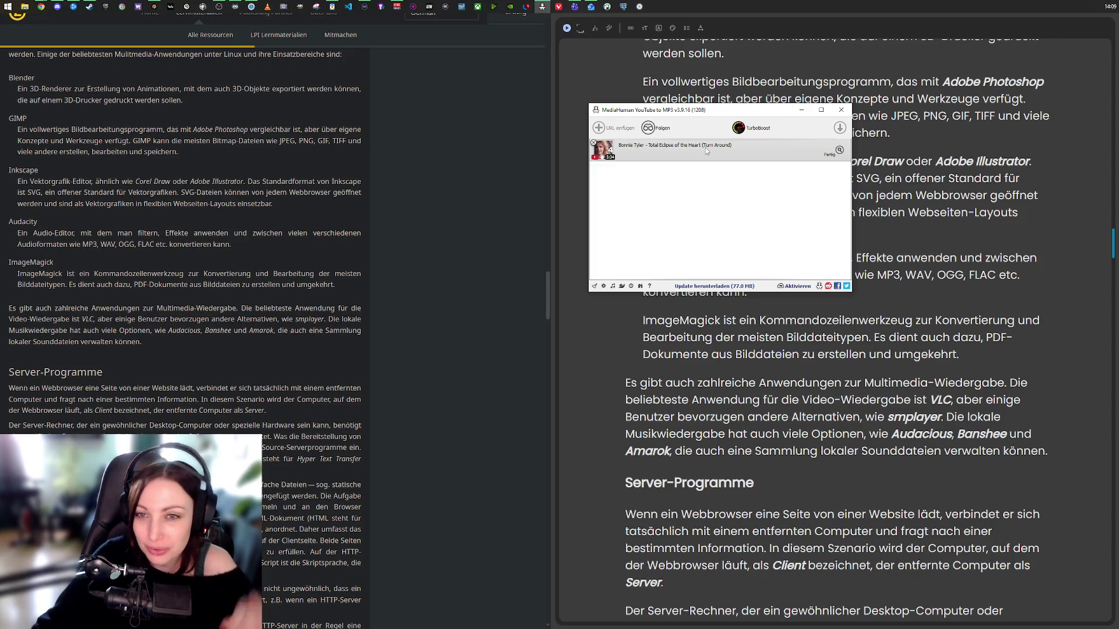
pyautogui.click(801, 110)
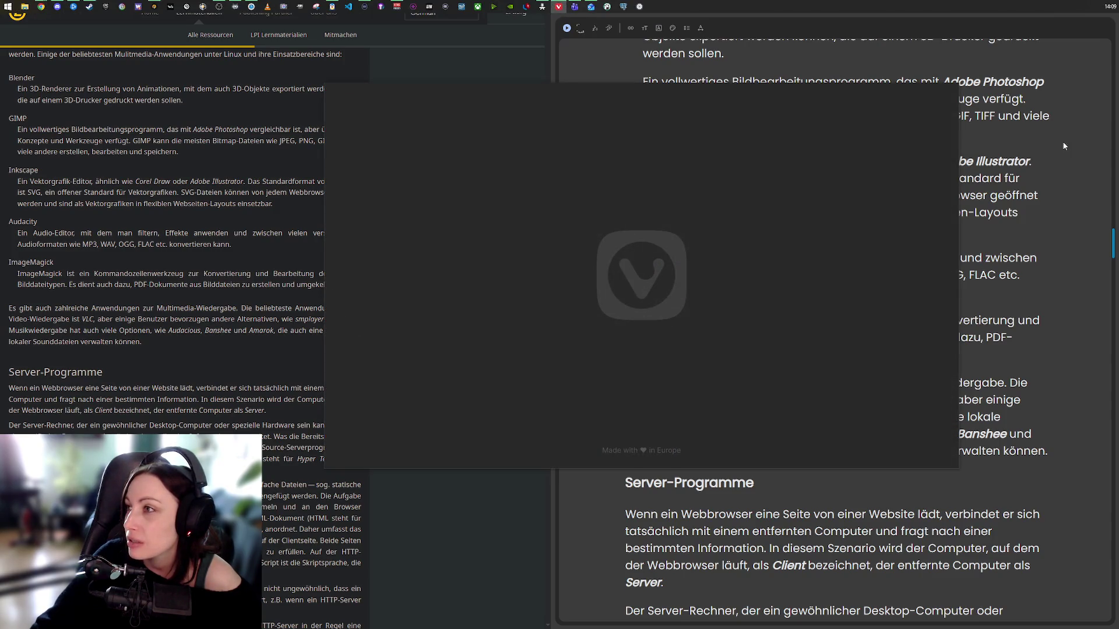
# Step: Quit the accidentally opened Vivaldi browser, confirming the quit prompt
pyautogui.click(951, 94)
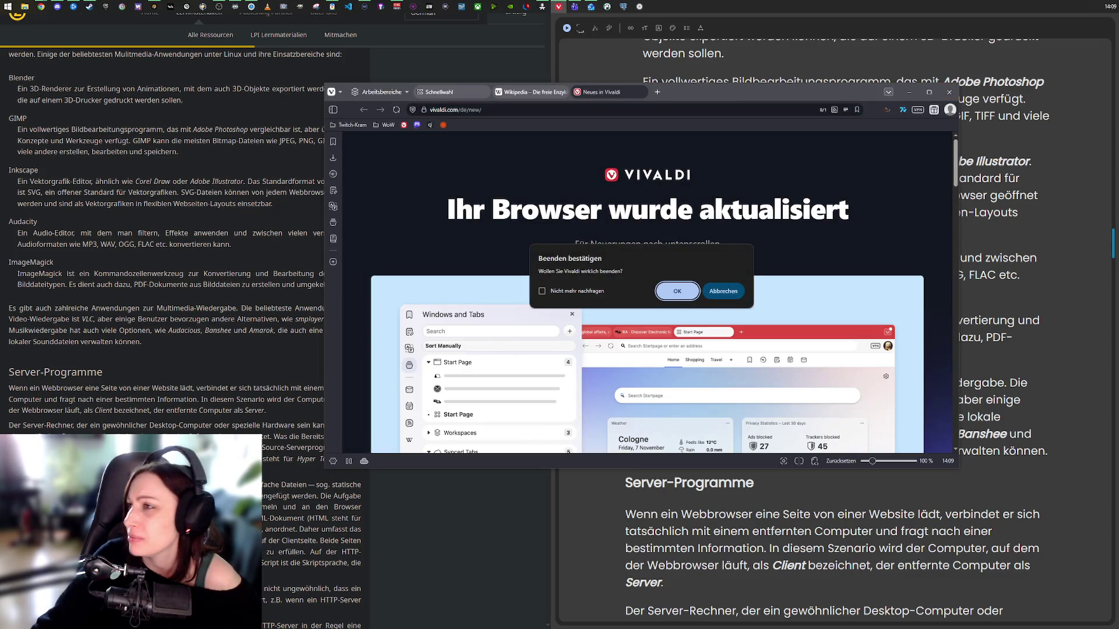
pyautogui.press('Return')
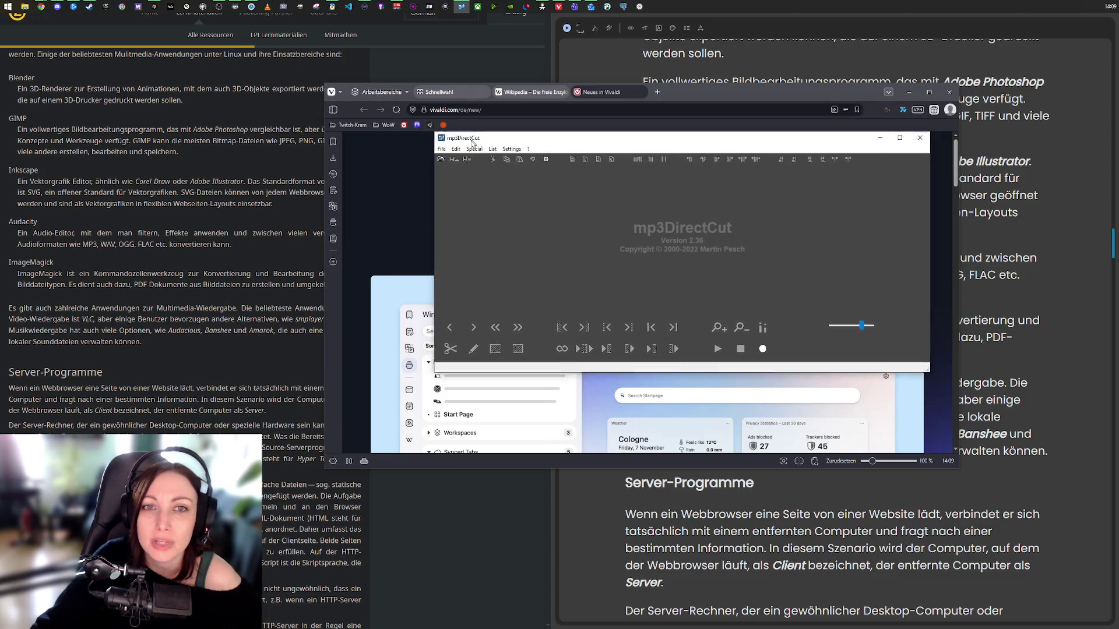
pyautogui.click(946, 94)
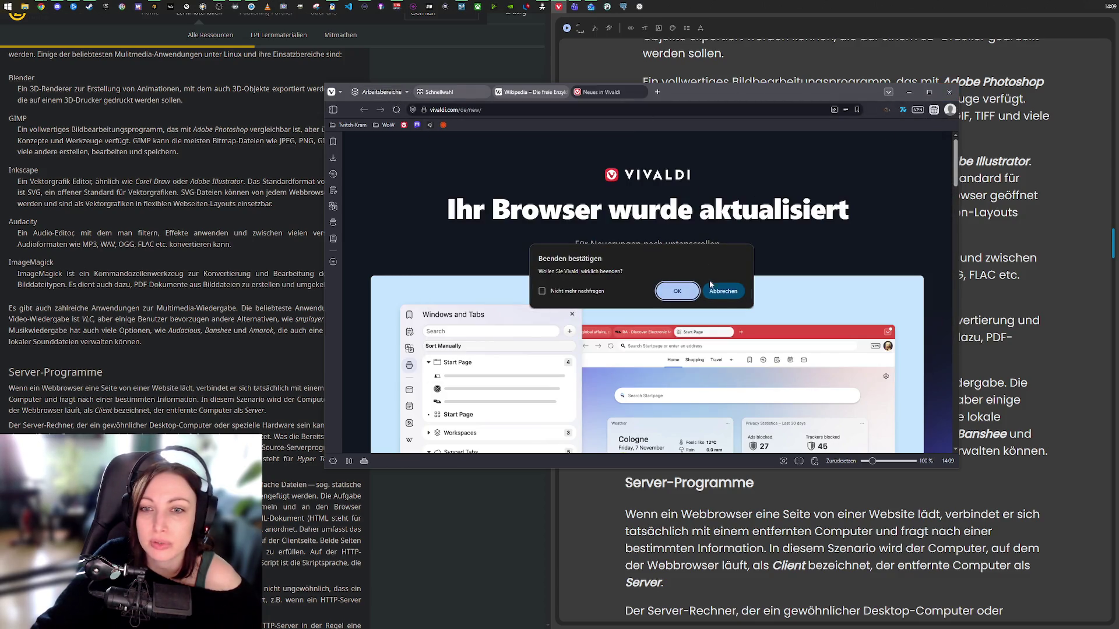
pyautogui.click(684, 292)
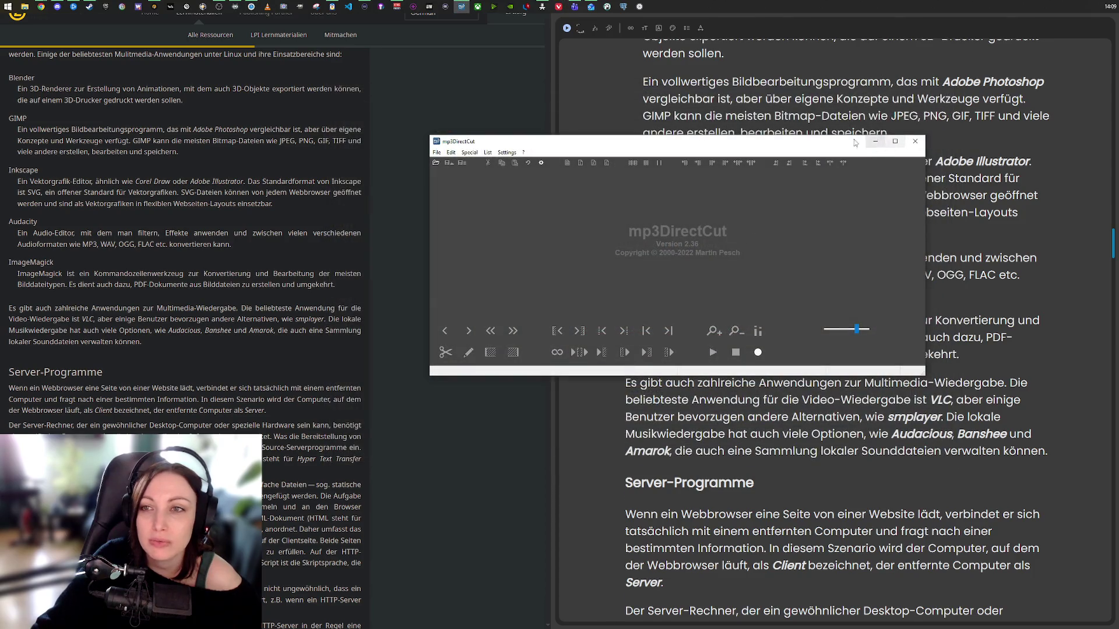
# Step: Unpin Vivaldi from the taskbar and close the empty mp3DirectCut window
pyautogui.rightClick(559, 7)
pyautogui.click(541, 168)
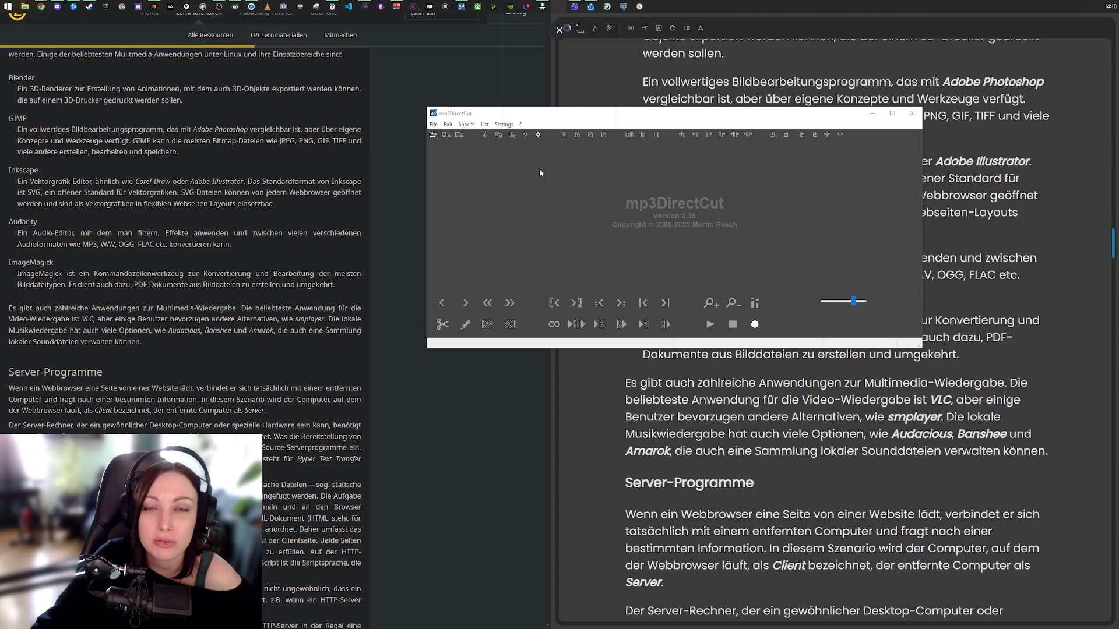
pyautogui.moveTo(839, 116)
pyautogui.mouseDown()
pyautogui.moveTo(878, 154)
pyautogui.moveTo(856, 147)
pyautogui.mouseUp()
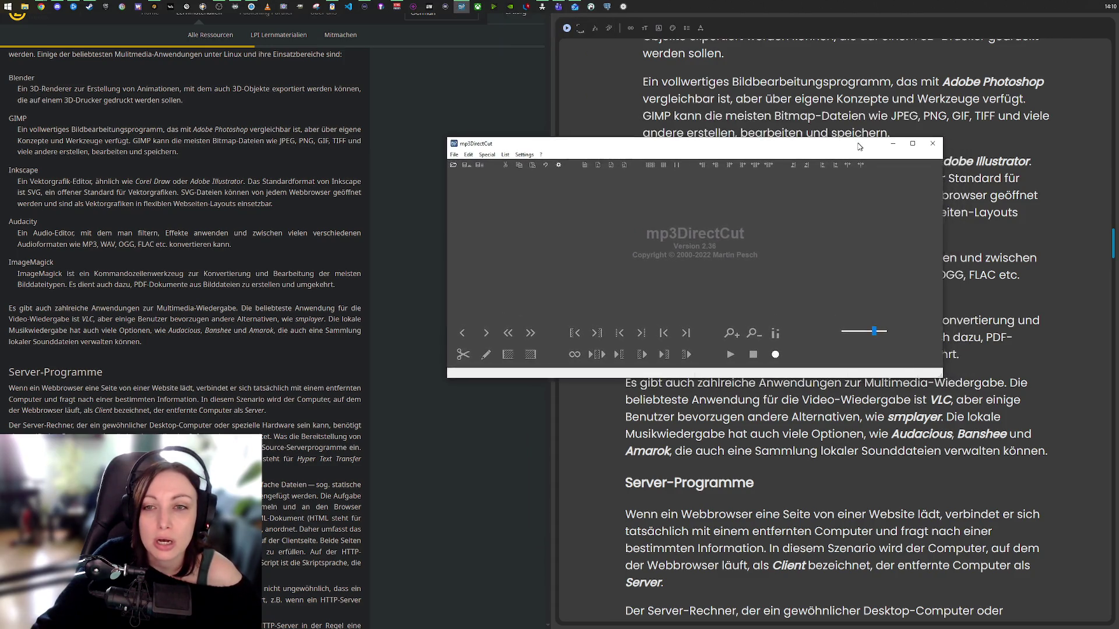
pyautogui.click(929, 144)
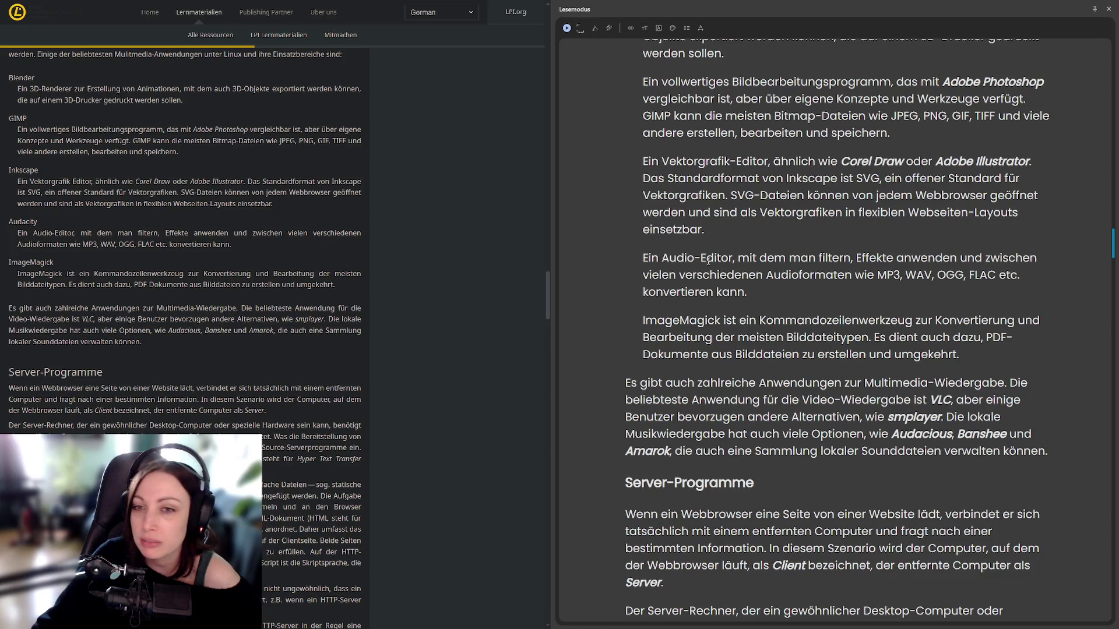
# Step: Select and clear the Audacity entry and the ImageMagick heading on the lesson page
pyautogui.moveTo(8, 220); pyautogui.dragTo(243, 251)
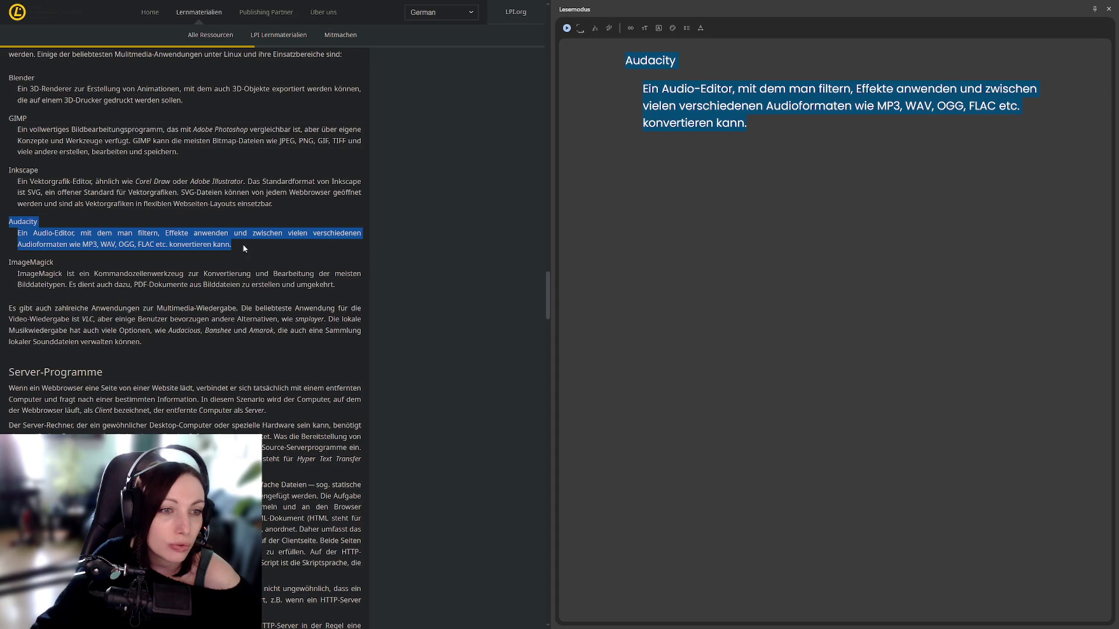
pyautogui.click(240, 242)
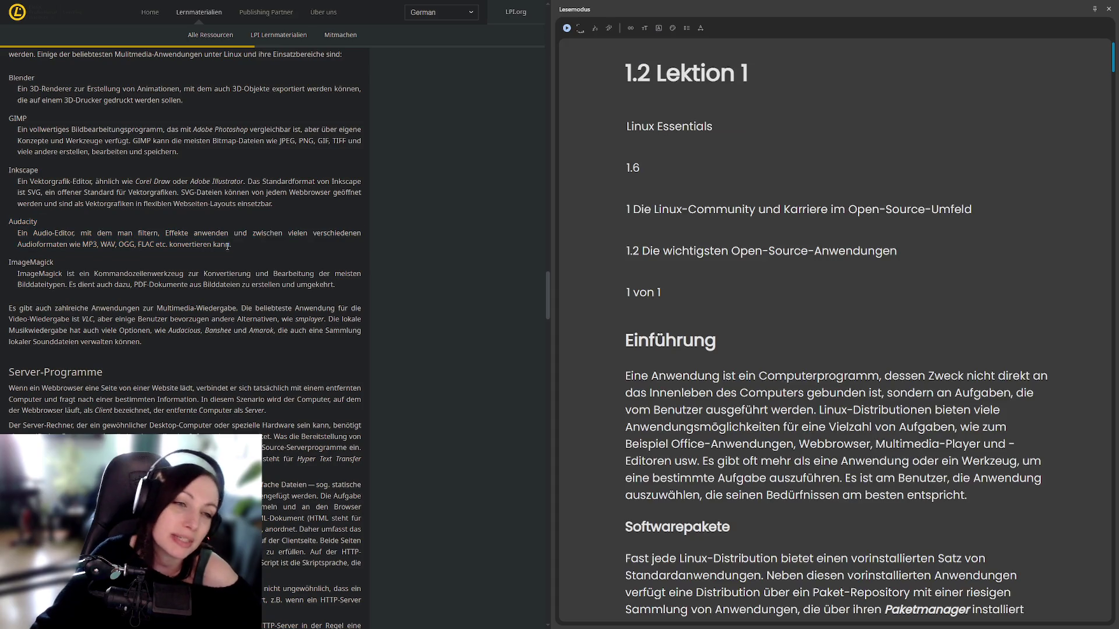
pyautogui.moveTo(10, 264)
pyautogui.mouseDown()
pyautogui.moveTo(43, 266)
pyautogui.moveTo(33, 284)
pyautogui.mouseUp()
pyautogui.click(42, 271)
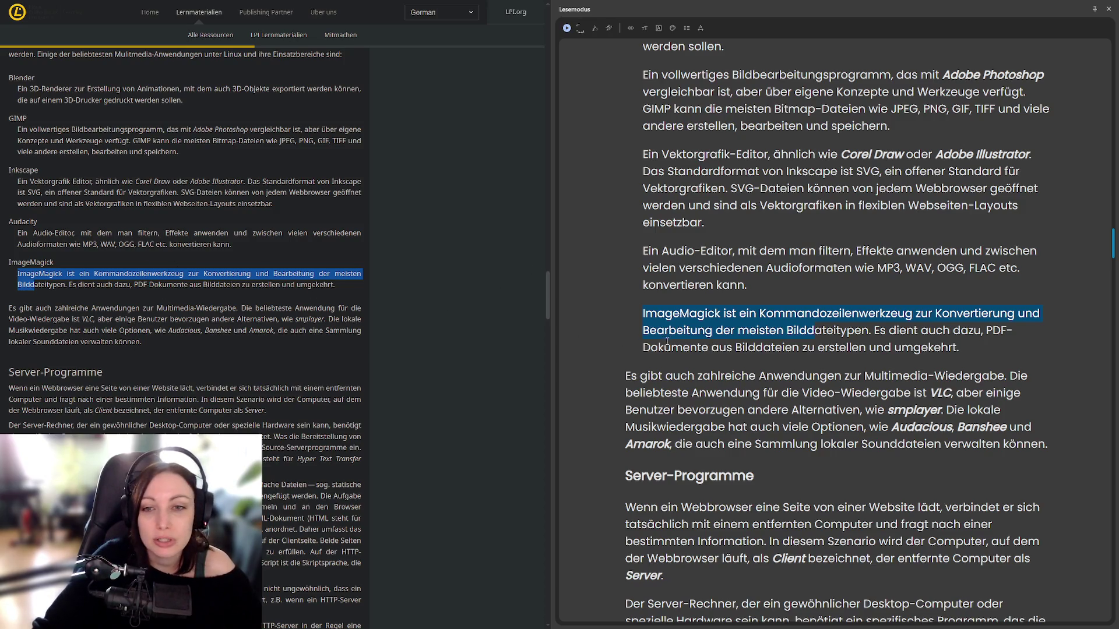
pyautogui.click(862, 335)
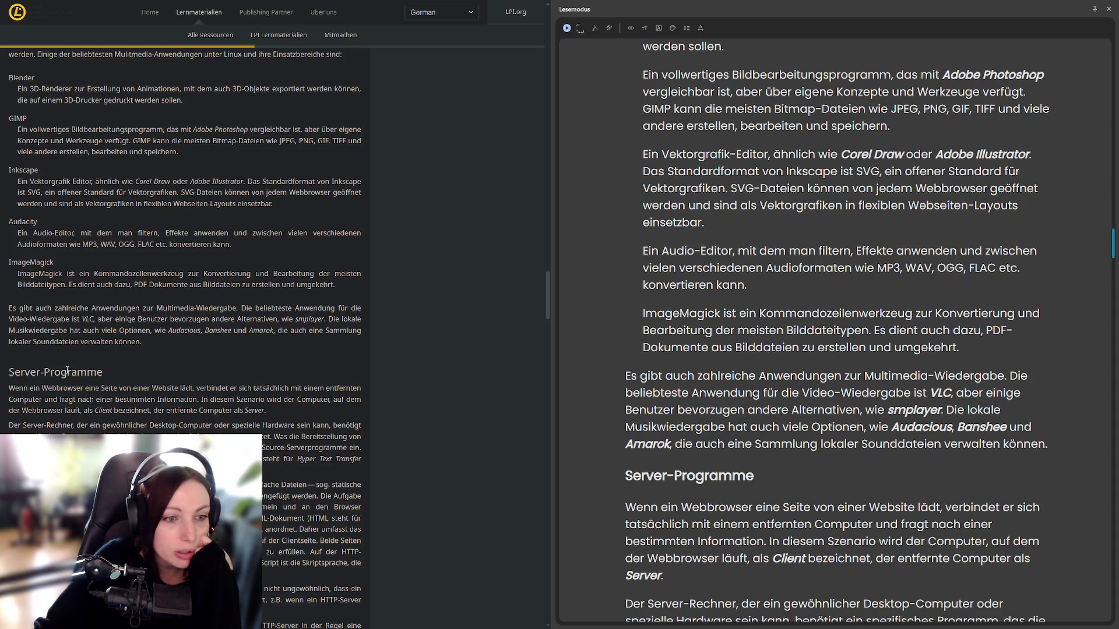
# Step: Highlight the Server-Programme start, the playback paragraph, and the player names Audacious and VLC
pyautogui.moveTo(9, 367); pyautogui.dragTo(69, 404)
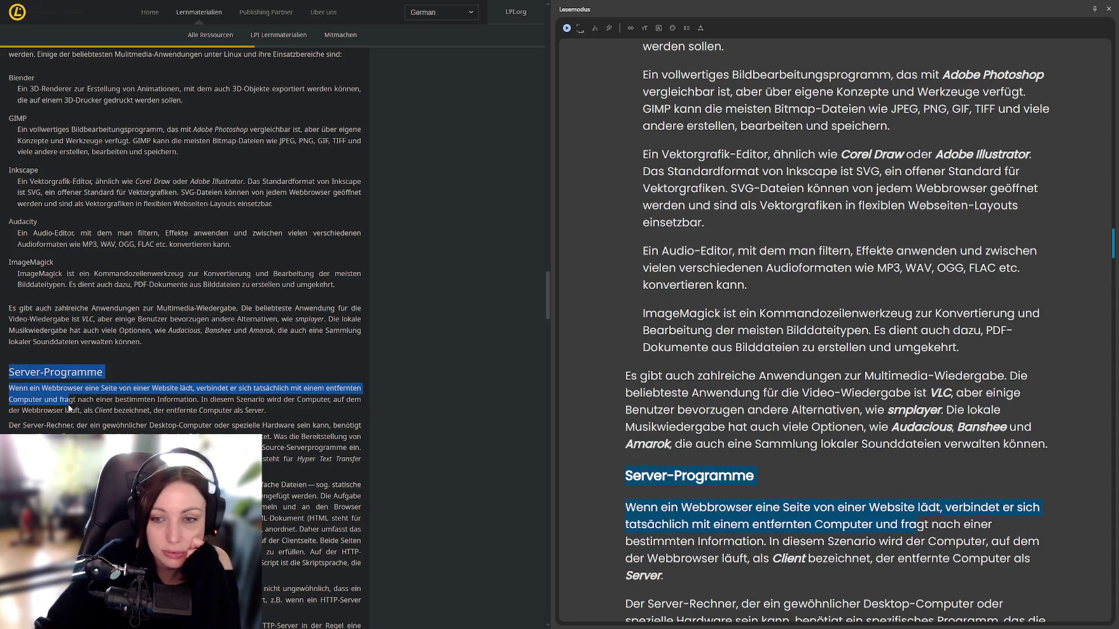
pyautogui.moveTo(625, 376); pyautogui.dragTo(683, 427)
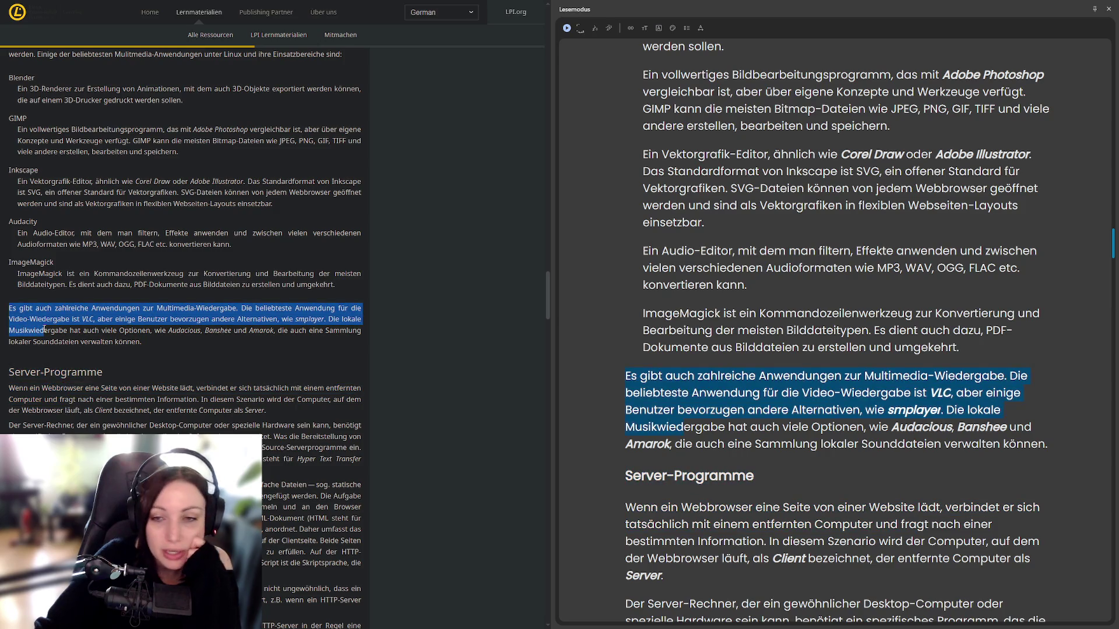
pyautogui.scroll(-3, 743, 397)
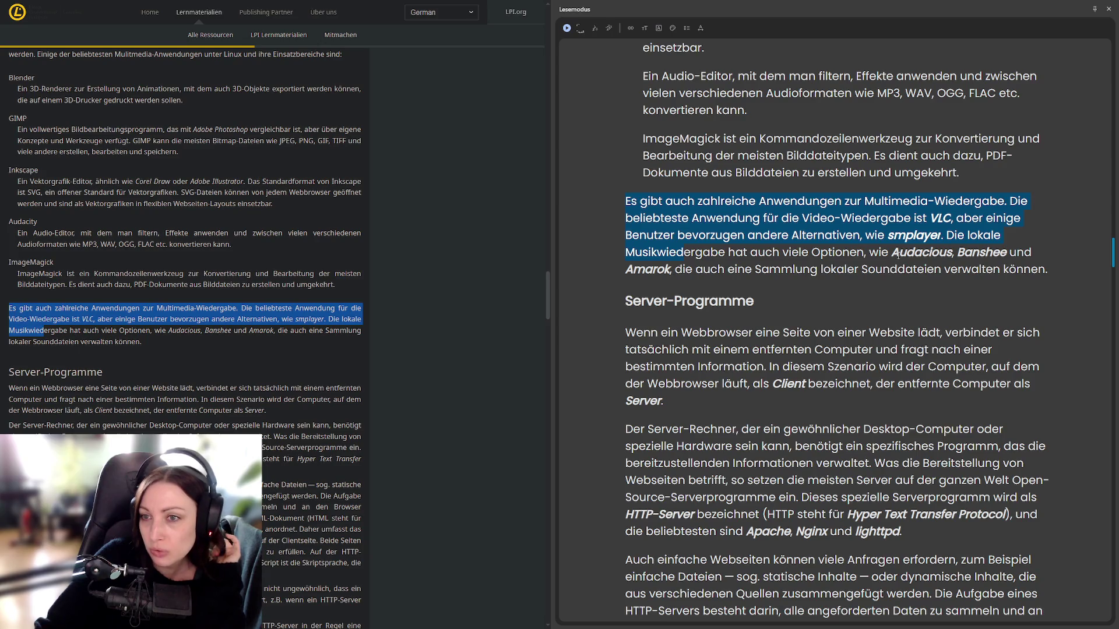
pyautogui.moveTo(892, 255); pyautogui.dragTo(1006, 252)
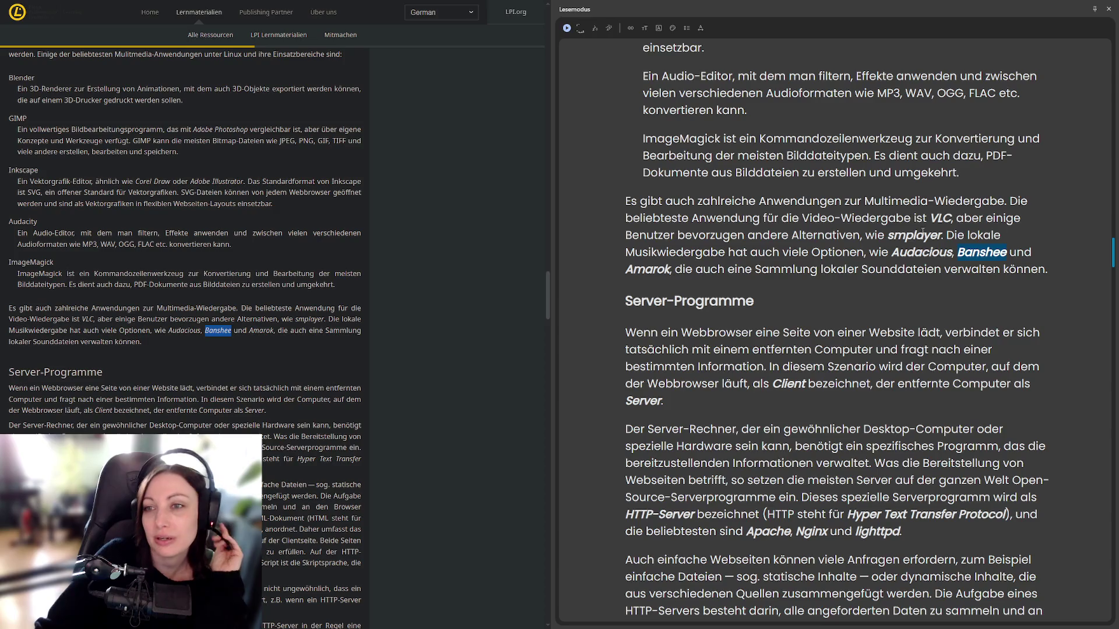
pyautogui.doubleClick(940, 218)
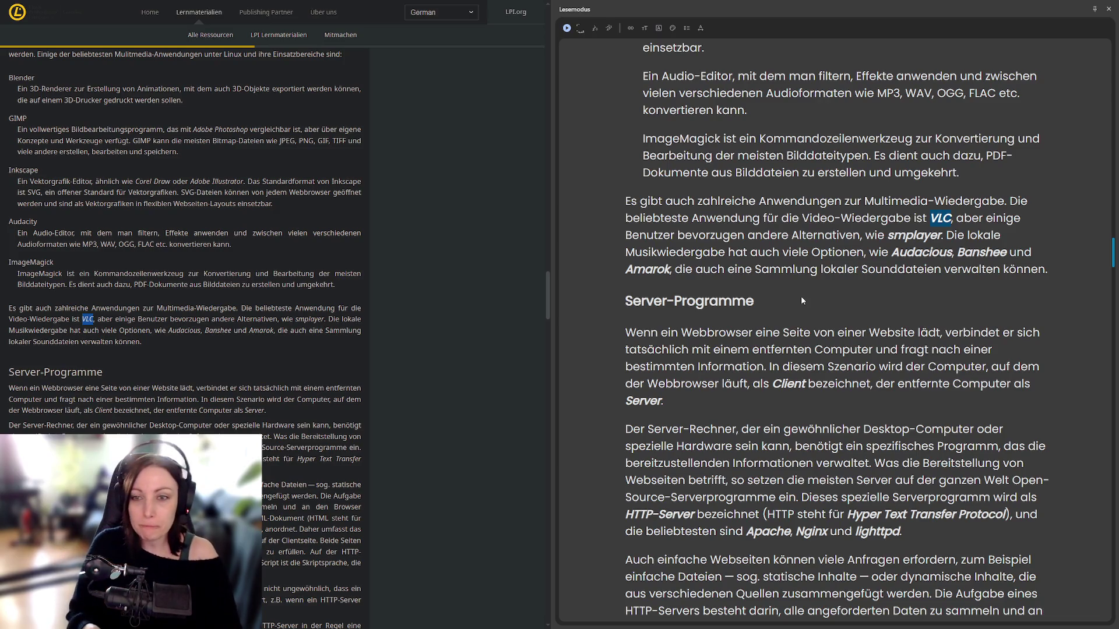
# Step: Select the Server-Programme opening and have Lesemodus read it aloud
pyautogui.scroll(-4, 23, 163)
pyautogui.click(18, 162)
pyautogui.moveTo(18, 161)
pyautogui.mouseDown()
pyautogui.moveTo(87, 240)
pyautogui.moveTo(14, 164)
pyautogui.moveTo(175, 195)
pyautogui.moveTo(47, 221)
pyautogui.mouseUp()
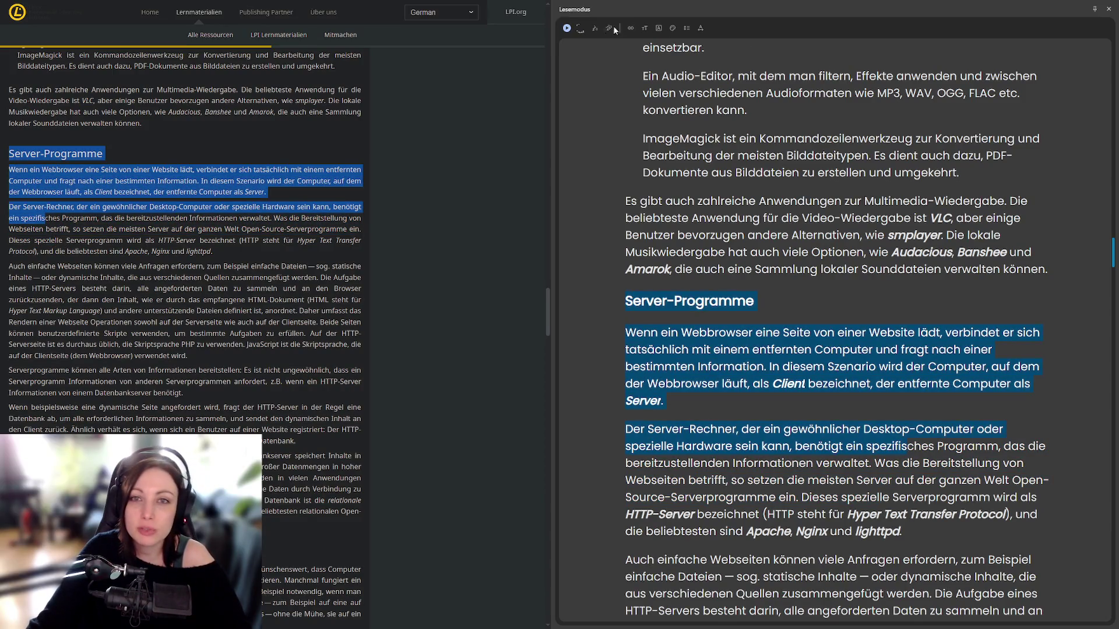
pyautogui.click(566, 28)
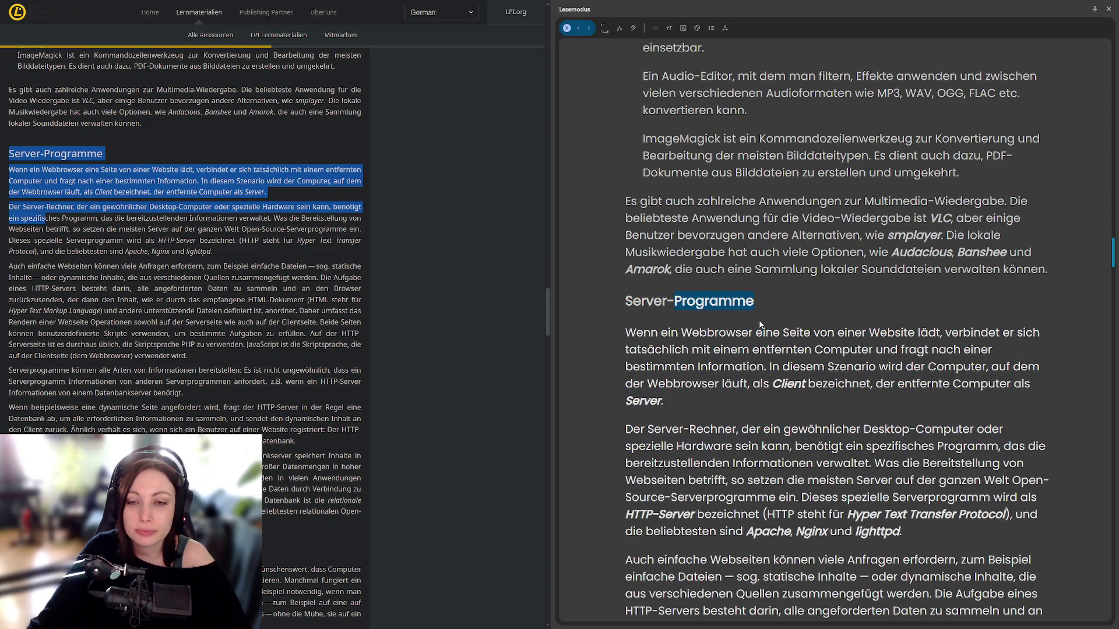
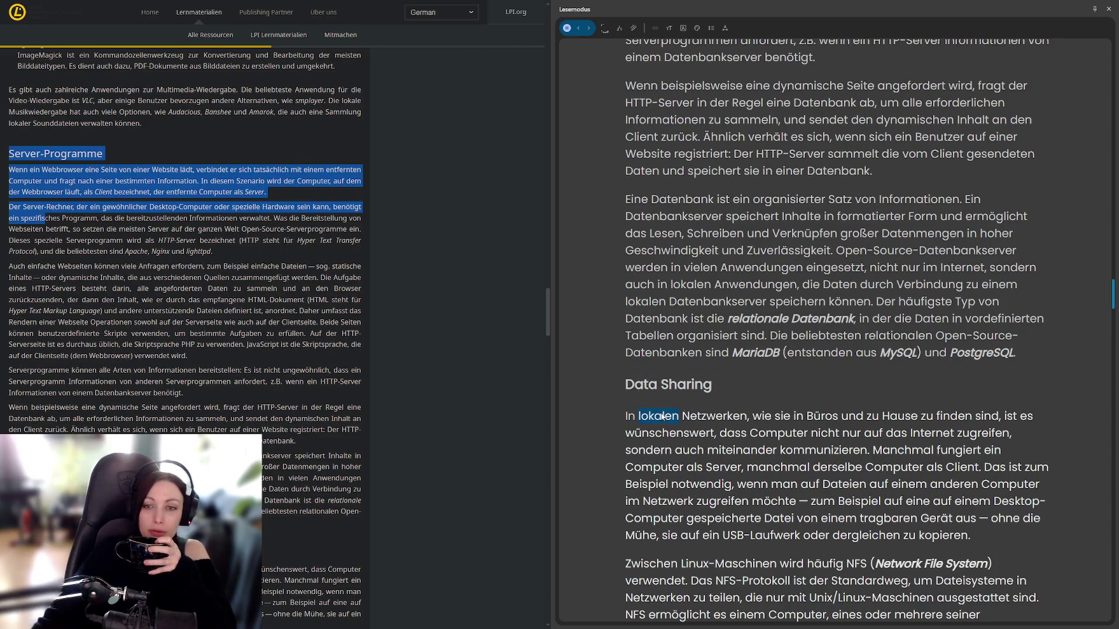
# Step: Pause read-aloud, scroll back to Data Sharing's opening paragraph, and restart reading from there
pyautogui.click(566, 28)
pyautogui.scroll(-5, 729, 370)
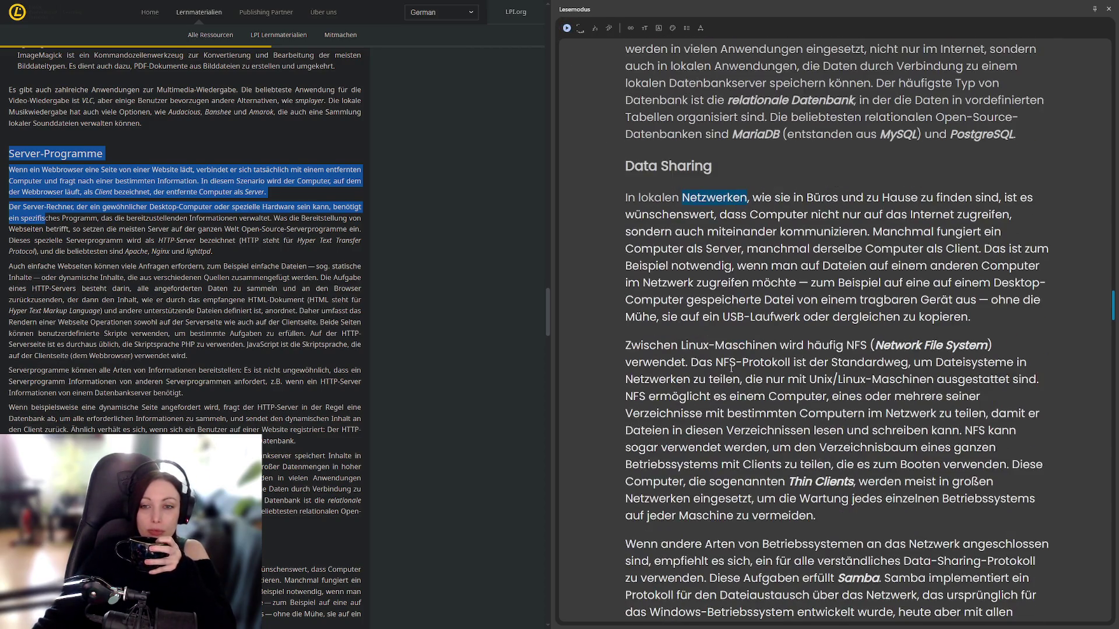
pyautogui.scroll(-2, 729, 370)
pyautogui.scroll(-10, 231, 377)
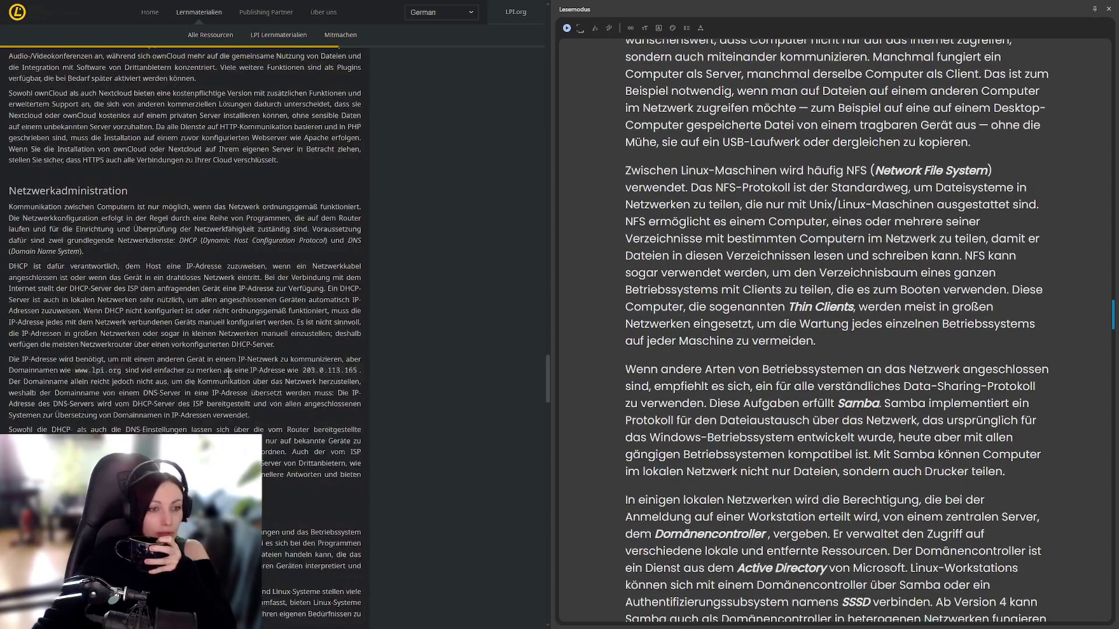
pyautogui.scroll(-5, 231, 378)
pyautogui.scroll(4, 231, 378)
pyautogui.scroll(5, 833, 377)
pyautogui.scroll(3, 832, 376)
pyautogui.scroll(-3, 832, 376)
pyautogui.click(567, 28)
pyautogui.scroll(-3, 761, 295)
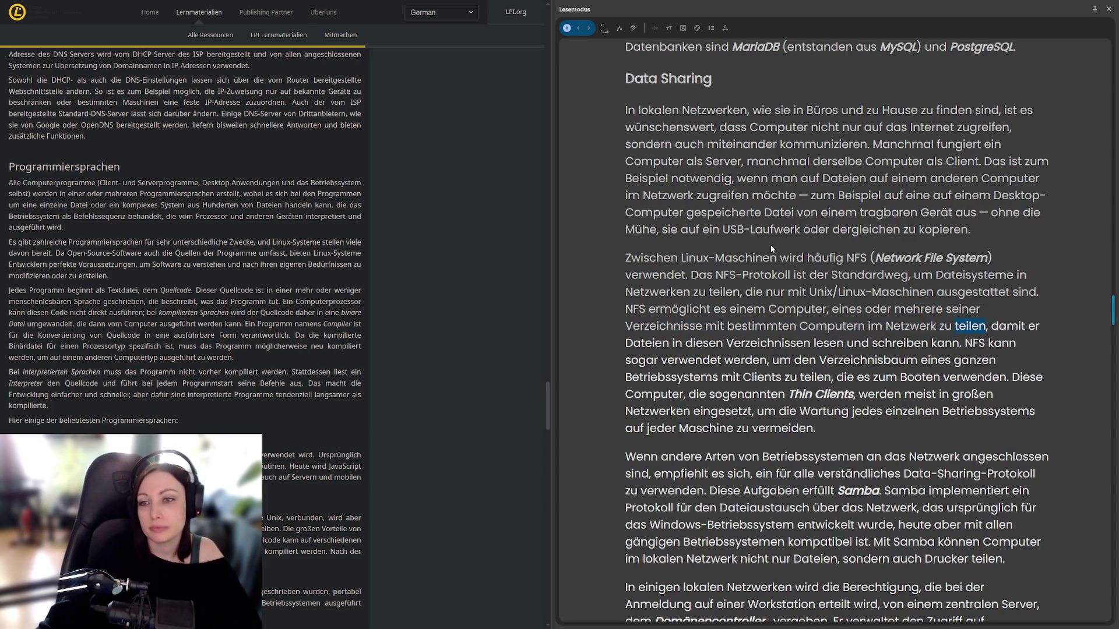
# Step: Pause read-aloud at 'Dateien in diesen Verzeichnissen' in the NFS paragraph
pyautogui.click(567, 29)
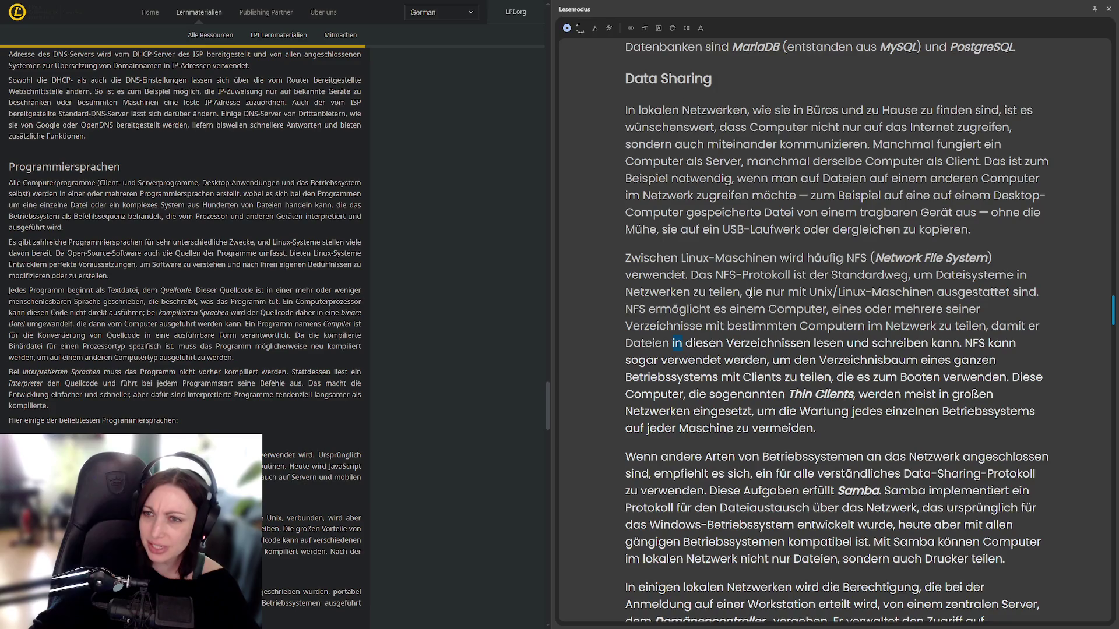
pyautogui.scroll(-8, 750, 293)
pyautogui.scroll(6, 747, 290)
pyautogui.scroll(15, 746, 290)
pyautogui.scroll(-13, 743, 289)
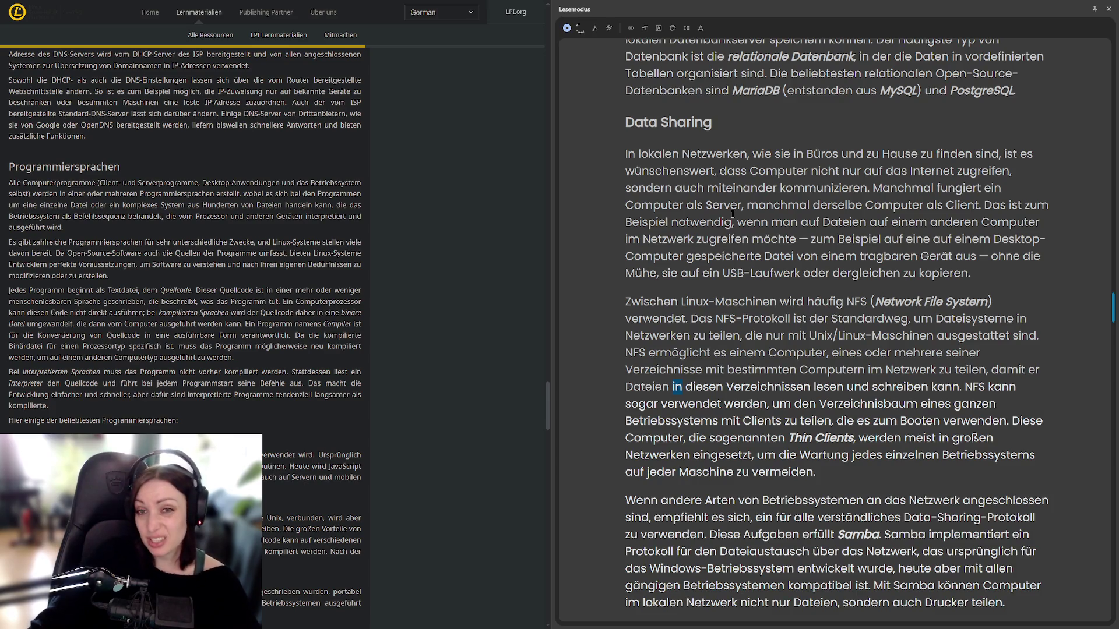
pyautogui.click(565, 29)
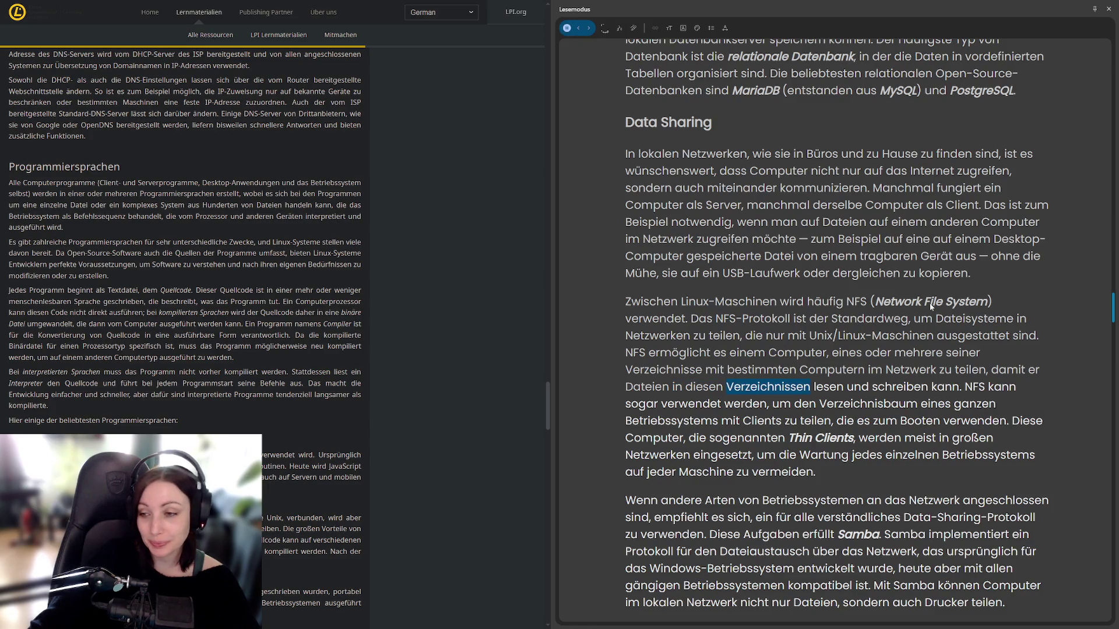
pyautogui.click(566, 28)
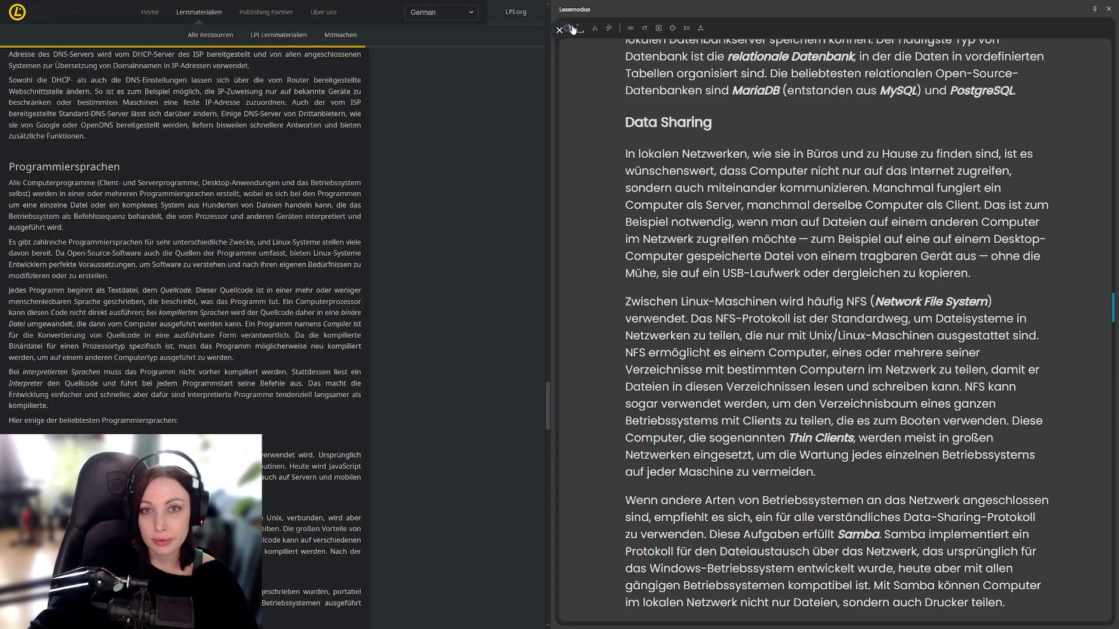
# Step: Resume read-aloud in the NFS paragraph and follow it into the Samba paragraph
pyautogui.click(572, 29)
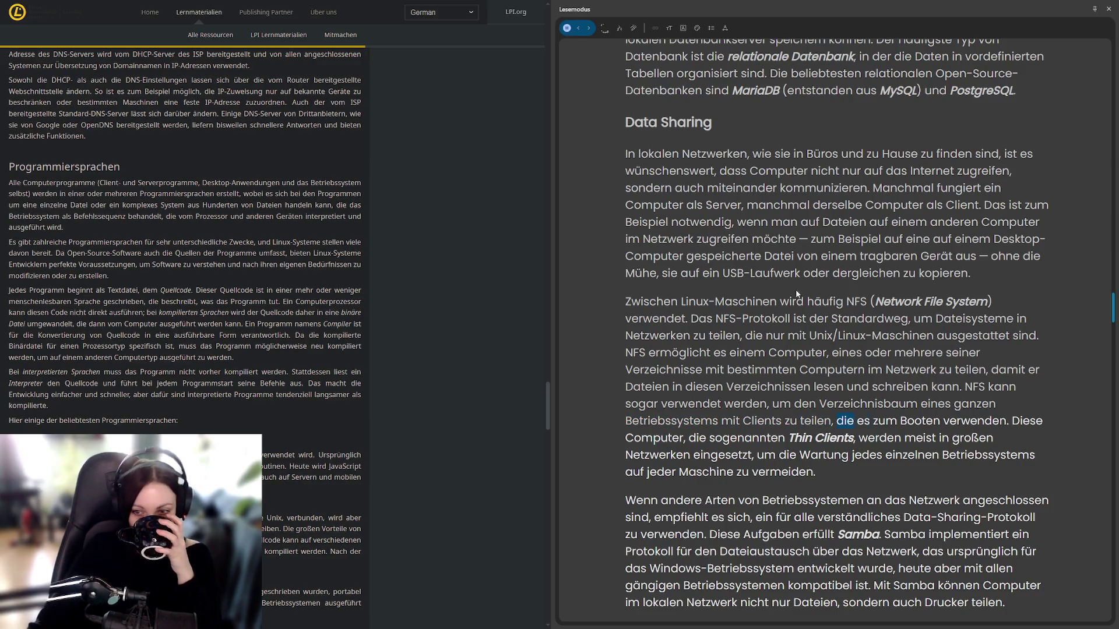
pyautogui.scroll(-5, 792, 280)
pyautogui.scroll(5, 803, 318)
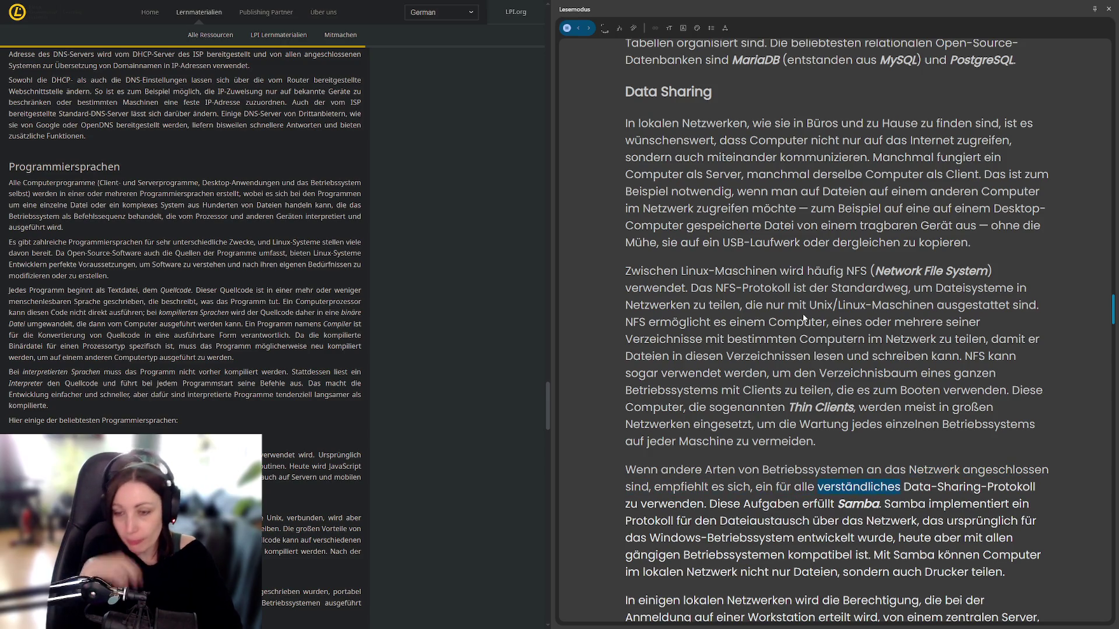
# Step: Follow the read-aloud through the Samba and domain-controller paragraphs into ownCloud/Nextcloud
pyautogui.scroll(-4, 866, 317)
pyautogui.scroll(-2, 866, 316)
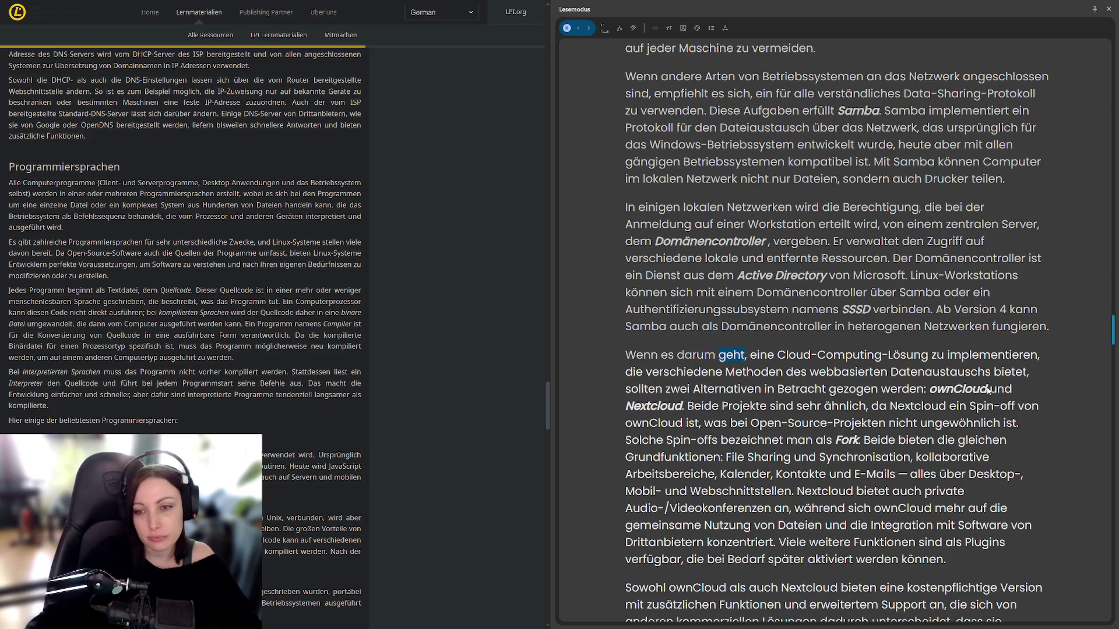
# Step: Scroll along as the ownCloud/Nextcloud paragraph is read, down to the Netzwerkadministration heading
pyautogui.scroll(-5, 971, 425)
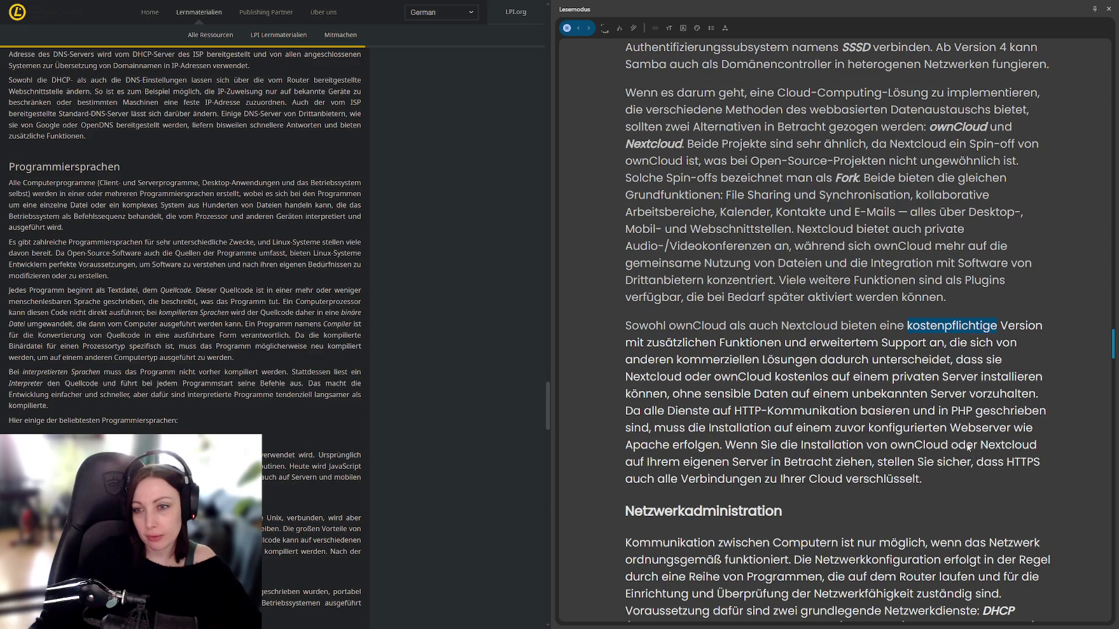
pyautogui.scroll(-3, 973, 452)
pyautogui.scroll(-1, 964, 443)
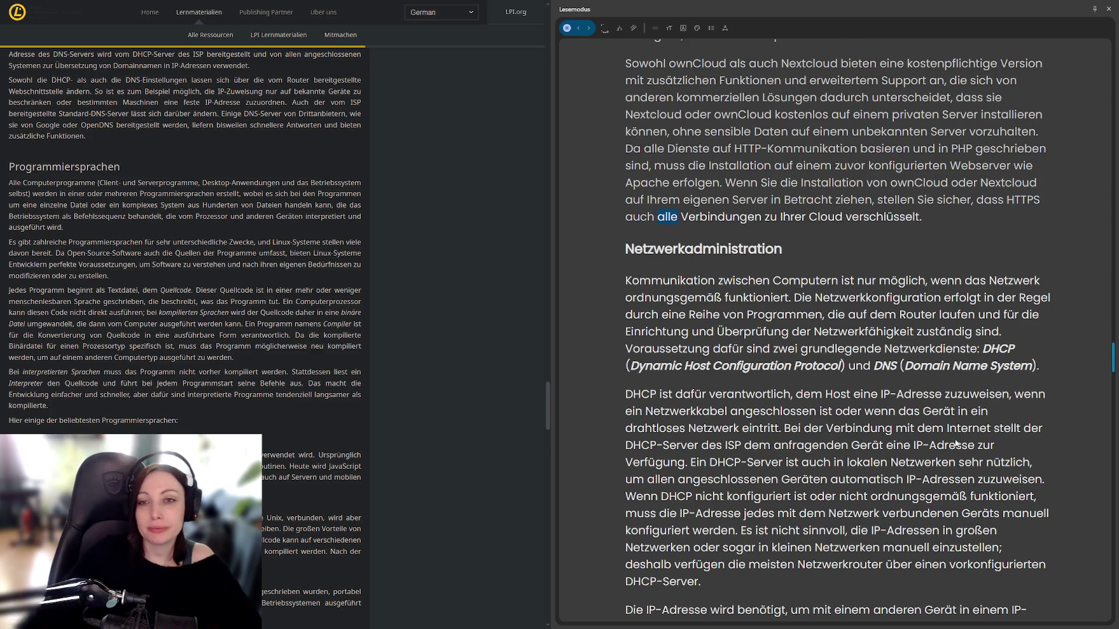
pyautogui.scroll(-1, 948, 356)
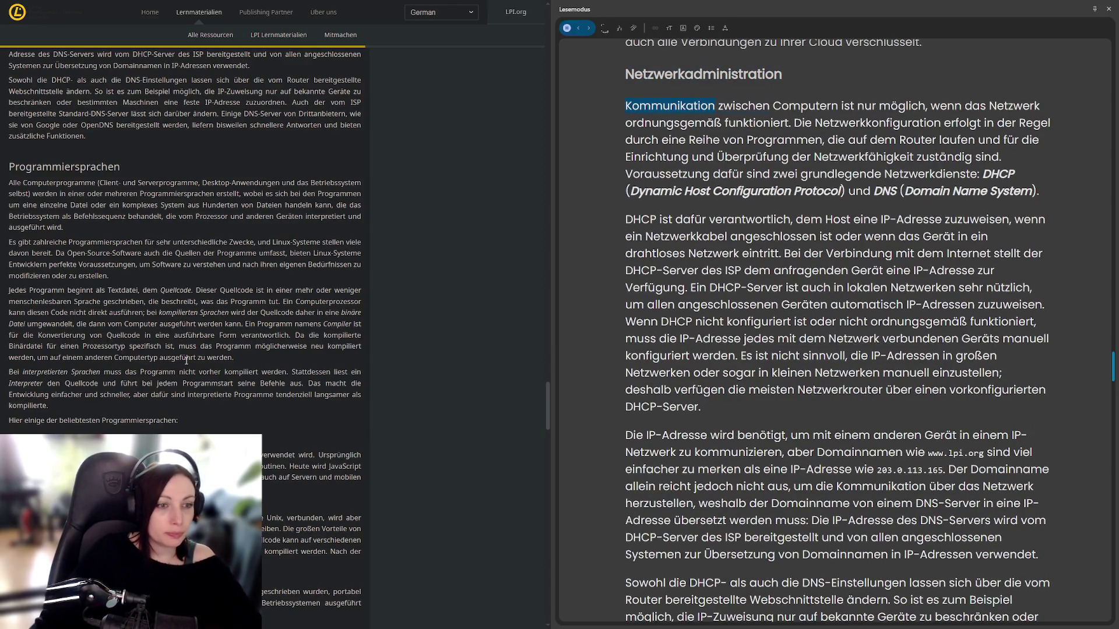
# Step: Pause read-aloud outside fullscreen, restore fullscreen with F11, and resume at Netzwerkadministration
pyautogui.scroll(-1, 186, 361)
pyautogui.scroll(3, 186, 360)
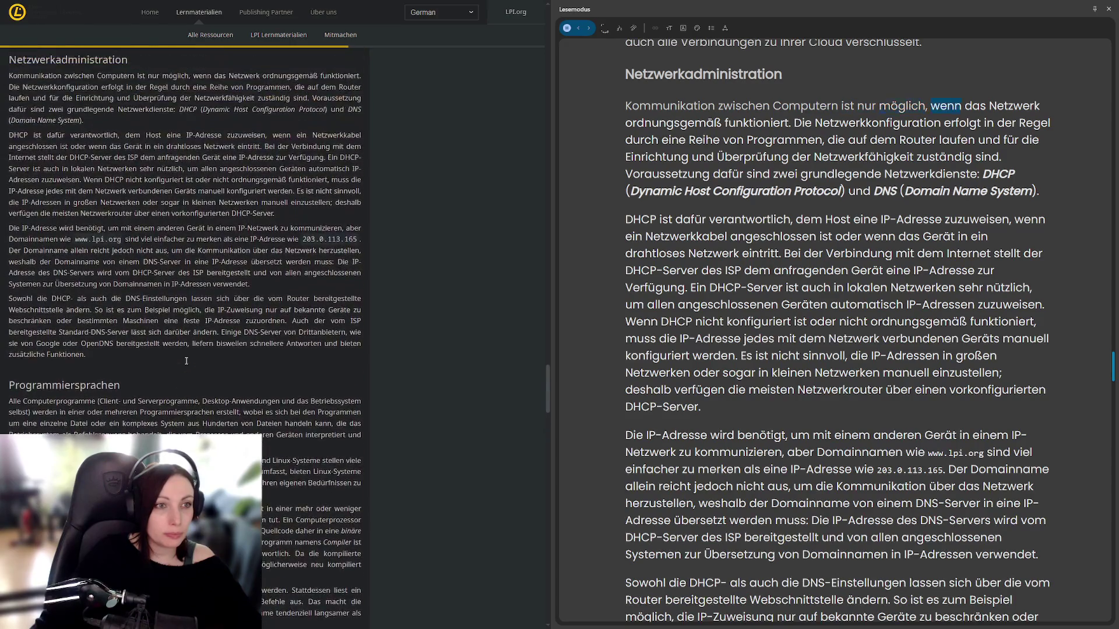
pyautogui.scroll(-3, 186, 361)
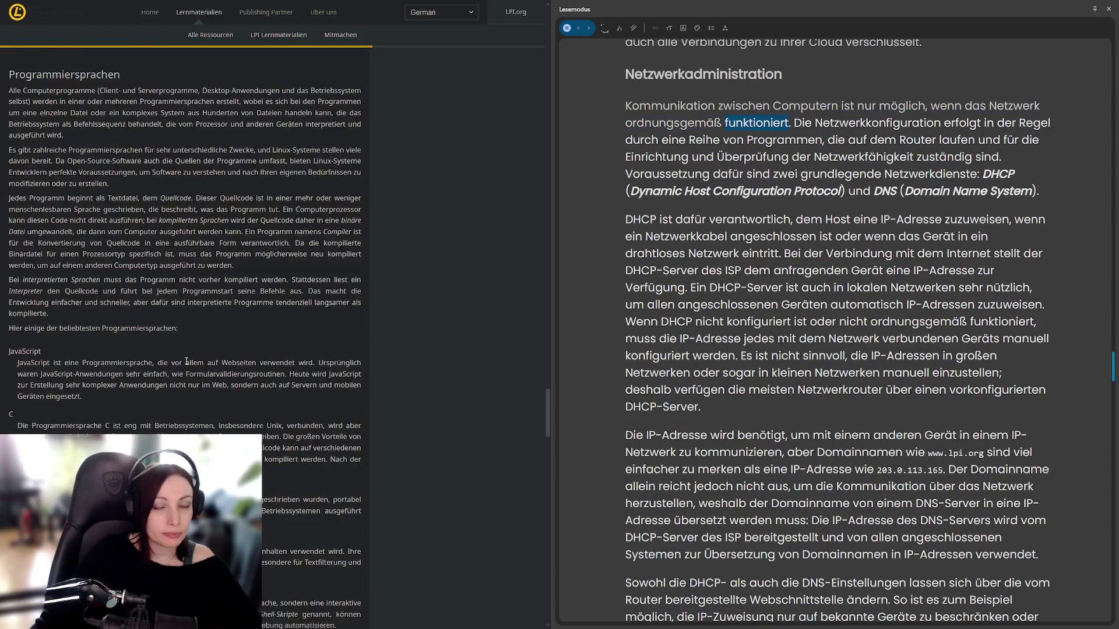
pyautogui.press('F11')
pyautogui.click(566, 93)
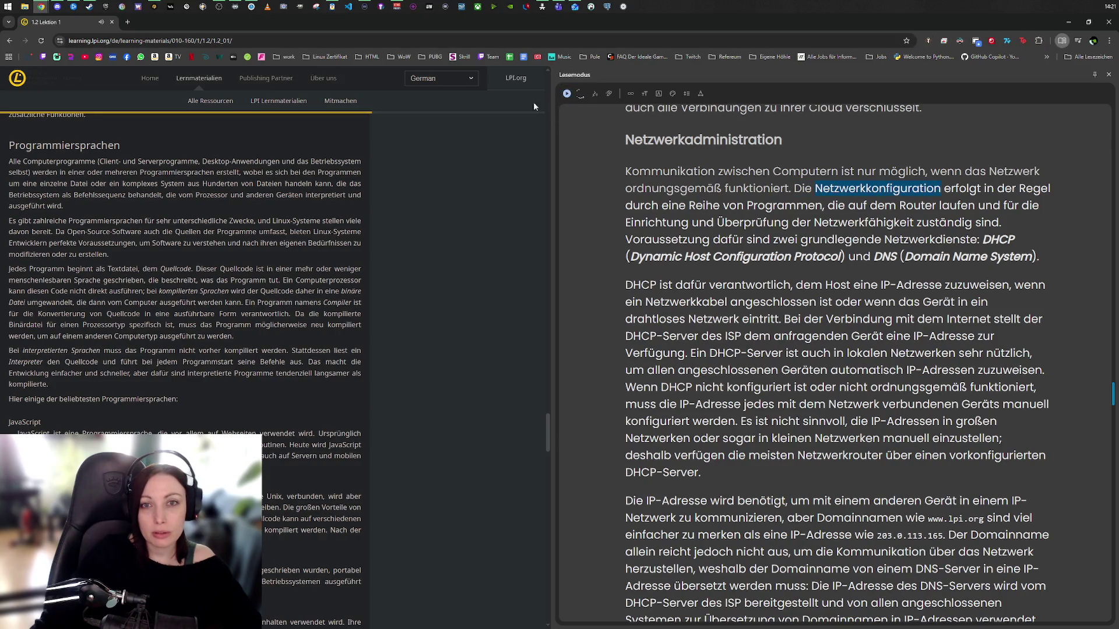
pyautogui.press('F11')
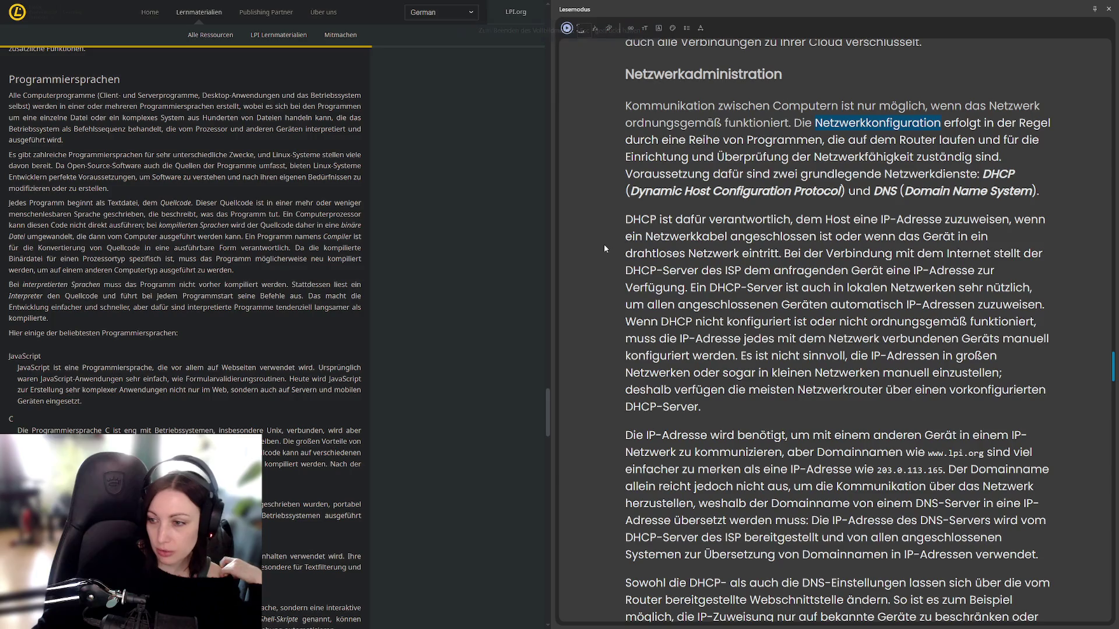
pyautogui.click(566, 28)
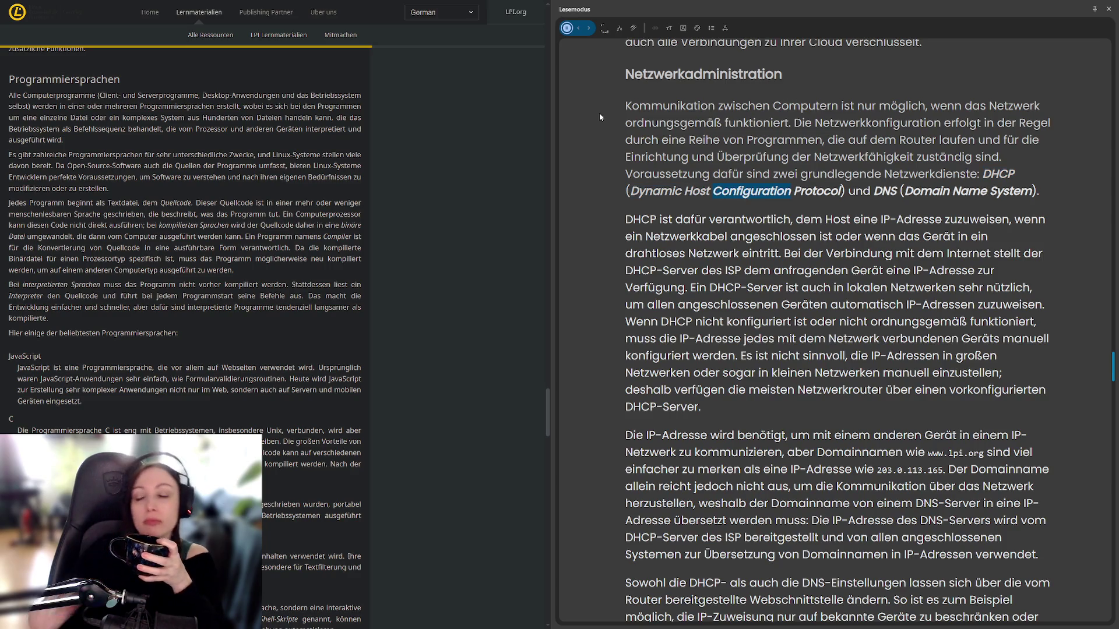
# Step: Scroll the reading pane along as the DHCP paragraph is read into the DNS paragraph
pyautogui.scroll(-2, 775, 231)
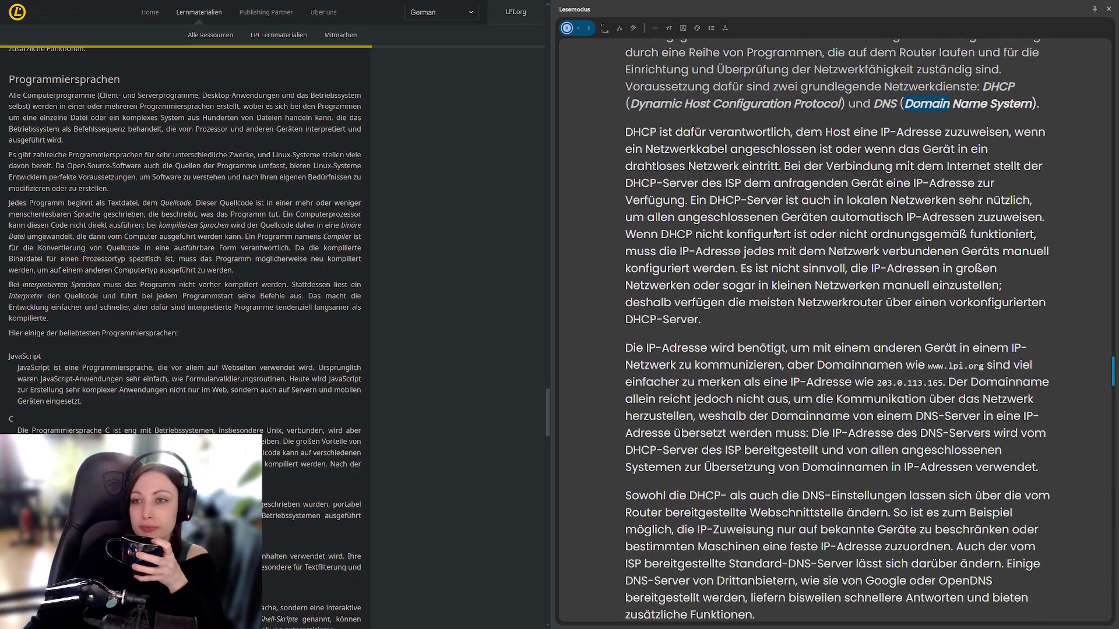
pyautogui.scroll(-1, 775, 231)
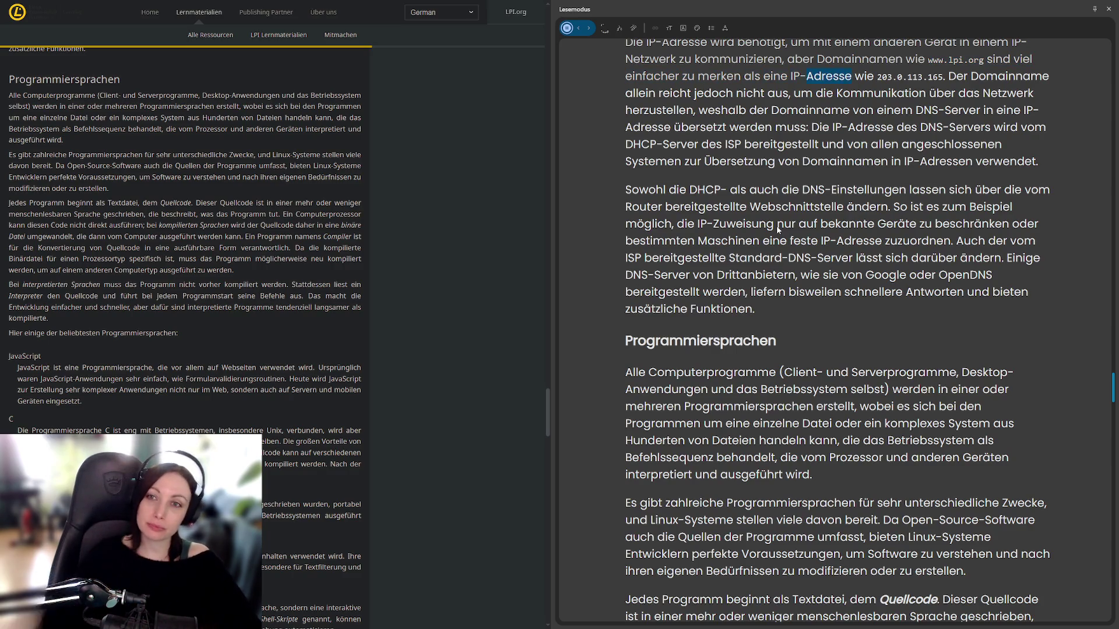
# Step: Pause read-aloud at the example address 203.0.113.165, then resume it
pyautogui.click(567, 29)
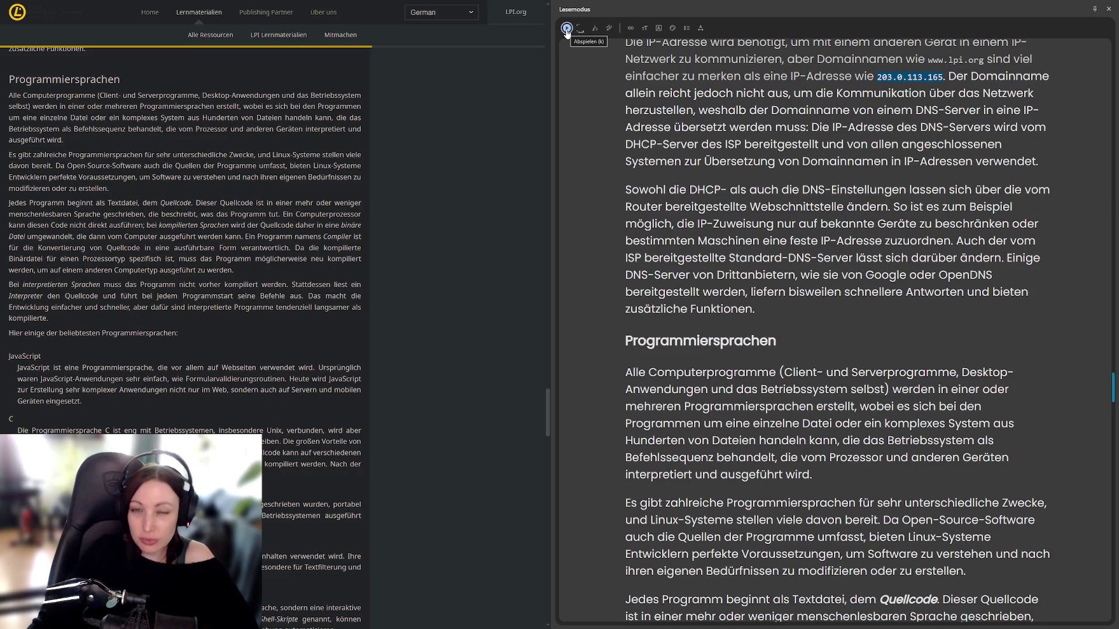
pyautogui.scroll(1, 589, 77)
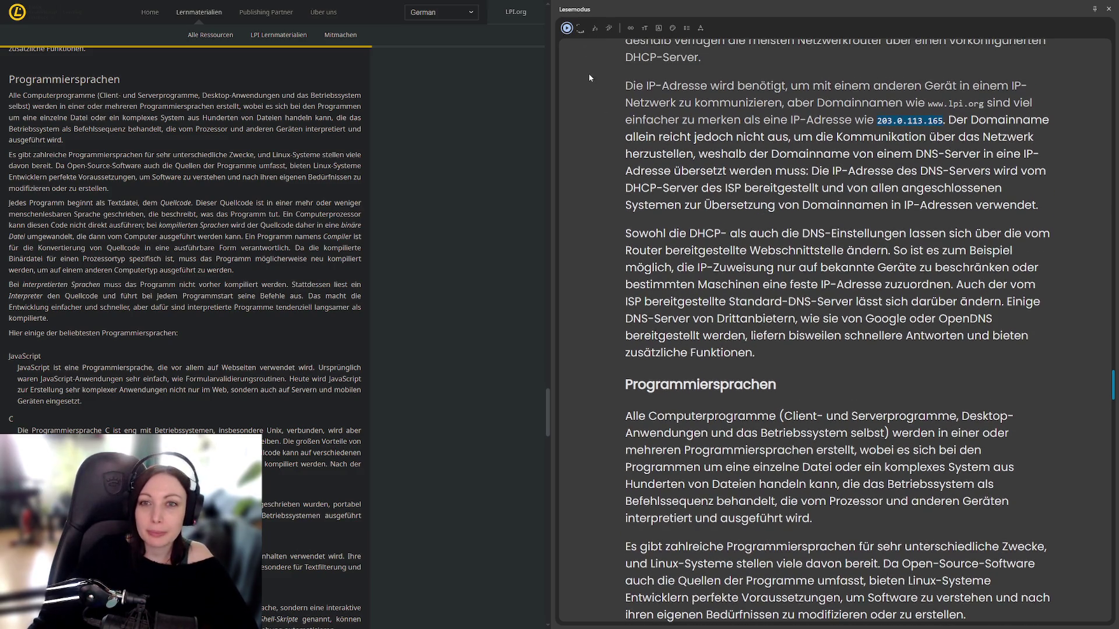
pyautogui.click(567, 29)
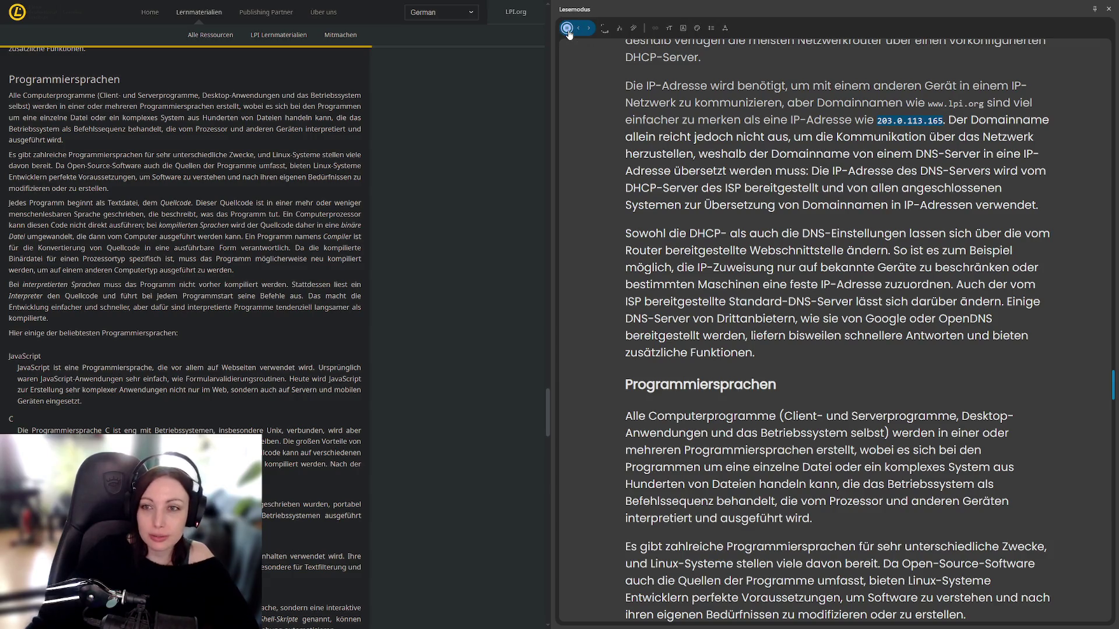